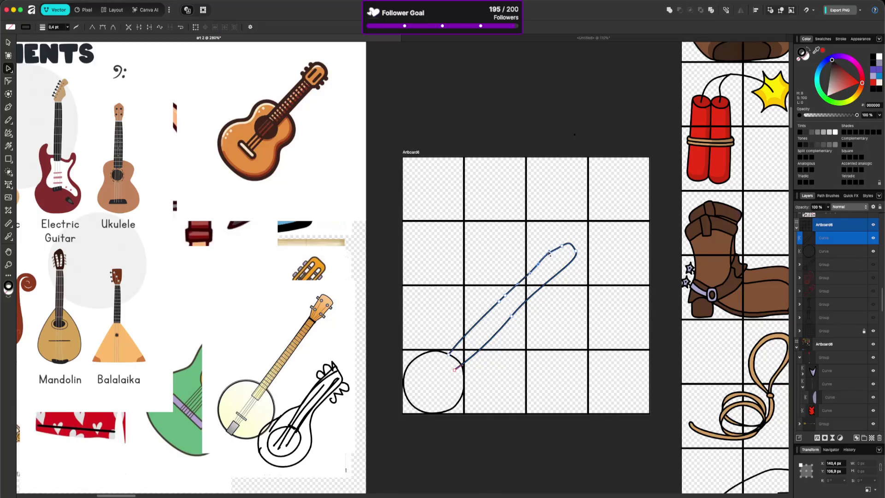
# Step: Select the neck curve and nudge its lower-right node slightly up-left
pyautogui.click(563, 247)
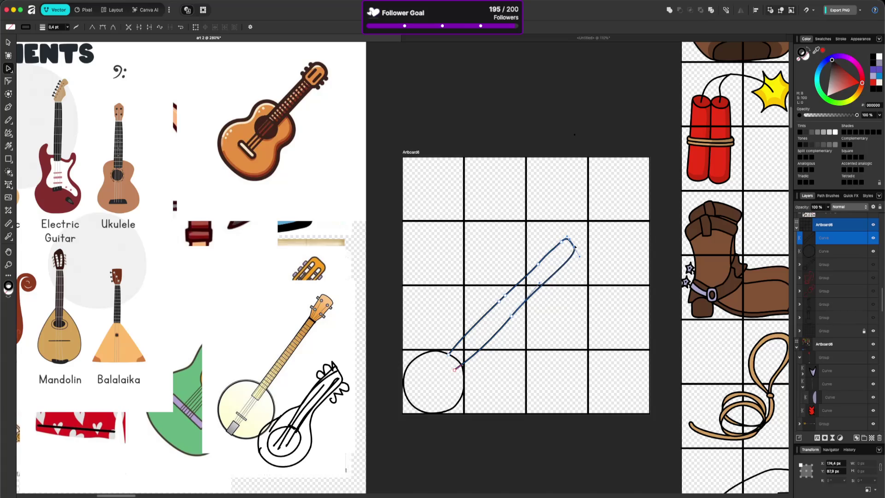
pyautogui.click(584, 275)
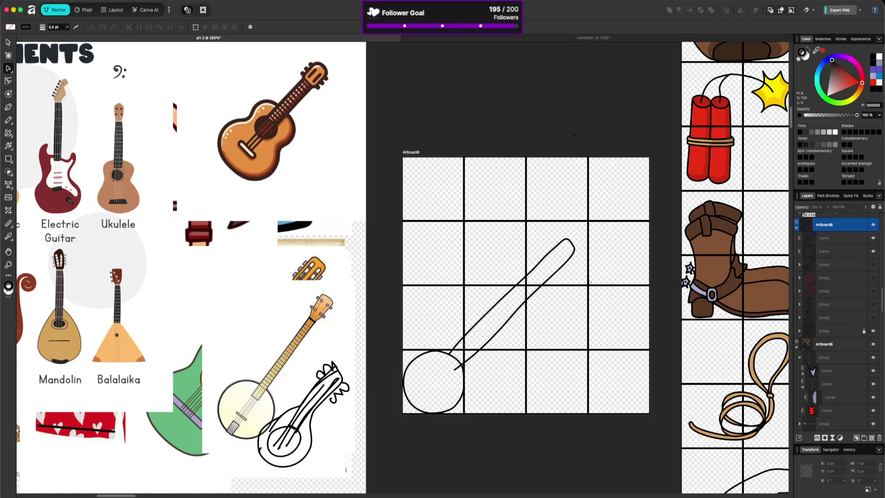
pyautogui.click(457, 370)
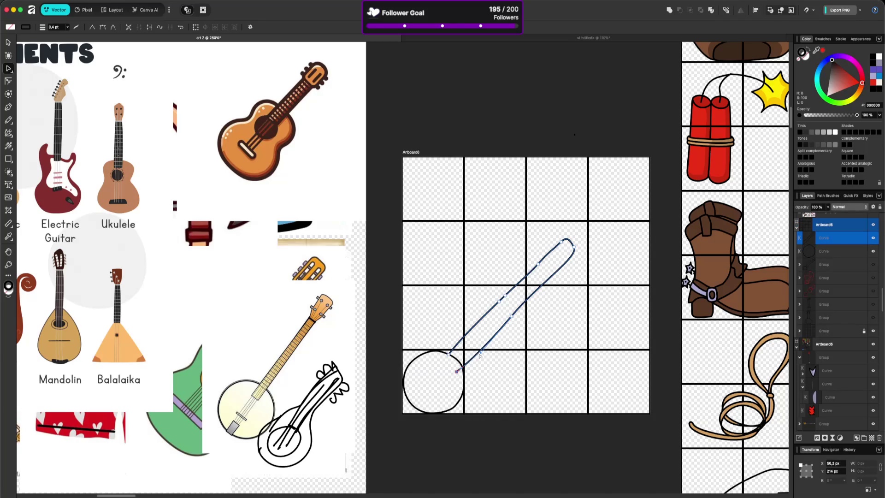
pyautogui.moveTo(480, 355); pyautogui.dragTo(477, 353)
pyautogui.click(508, 376)
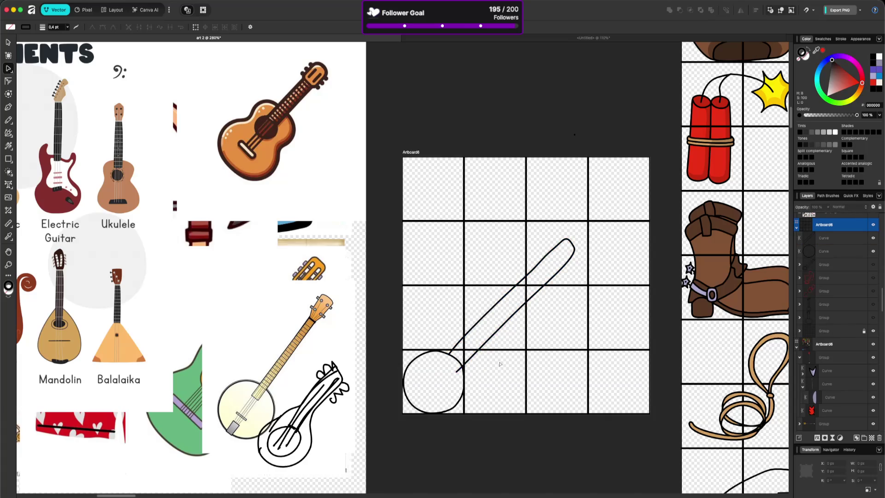
# Step: Drag both lower neck ends down inside the drum circle, then deselect
pyautogui.click(455, 349)
pyautogui.moveTo(445, 358)
pyautogui.mouseDown()
pyautogui.moveTo(437, 364)
pyautogui.moveTo(447, 379)
pyautogui.moveTo(420, 410)
pyautogui.mouseUp()
pyautogui.moveTo(437, 365); pyautogui.dragTo(409, 400)
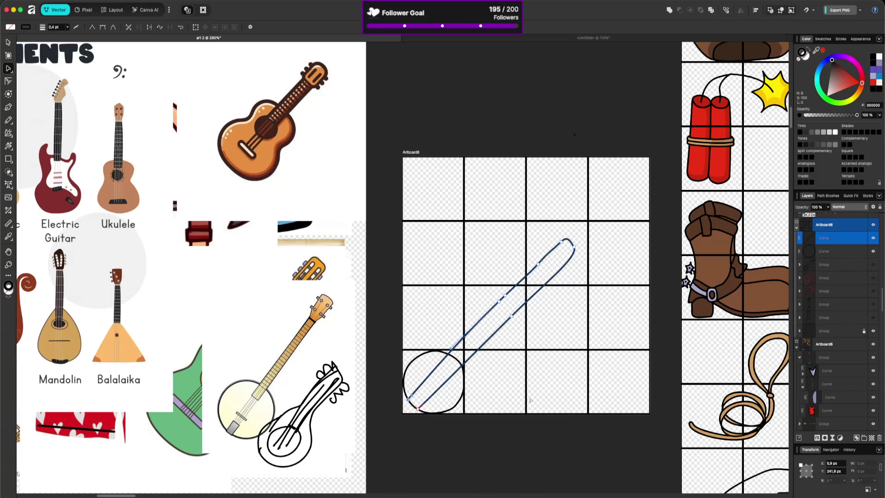
pyautogui.click(556, 393)
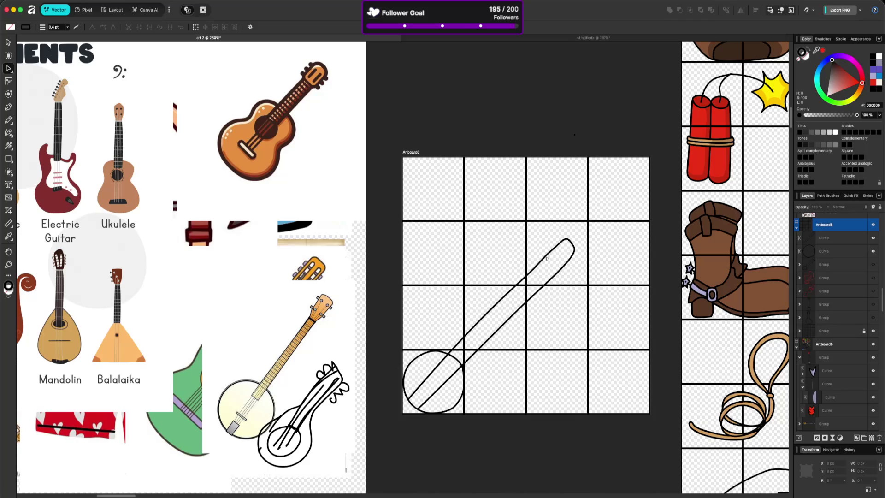
pyautogui.scroll(5, 543, 260)
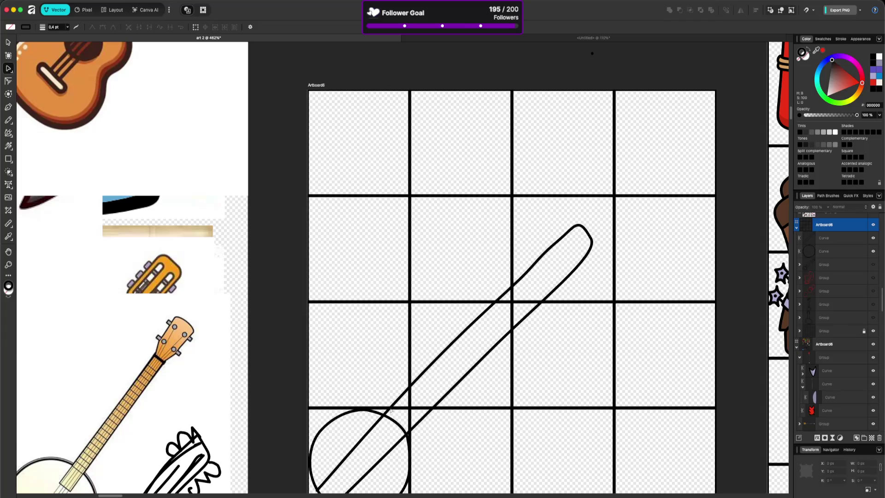
# Step: Straighten the neck by marquee-selecting upper-edge nodes and nudging them right
pyautogui.scroll(-3, 390, 409)
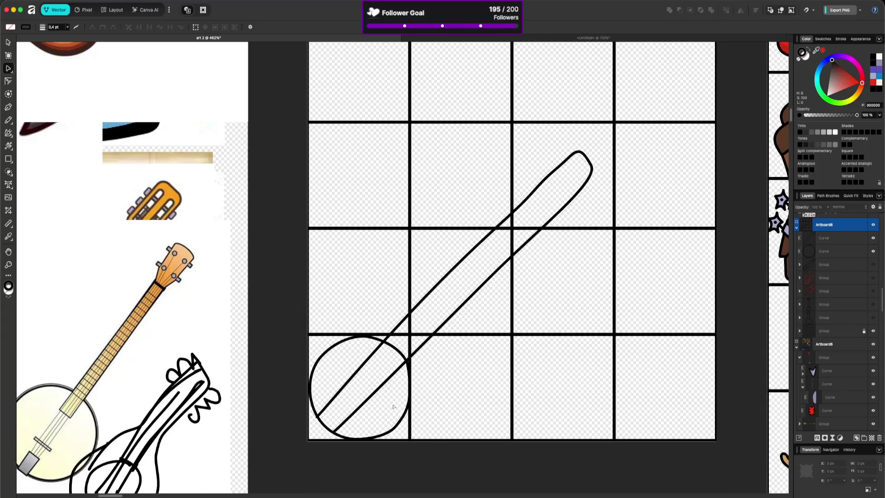
pyautogui.click(549, 179)
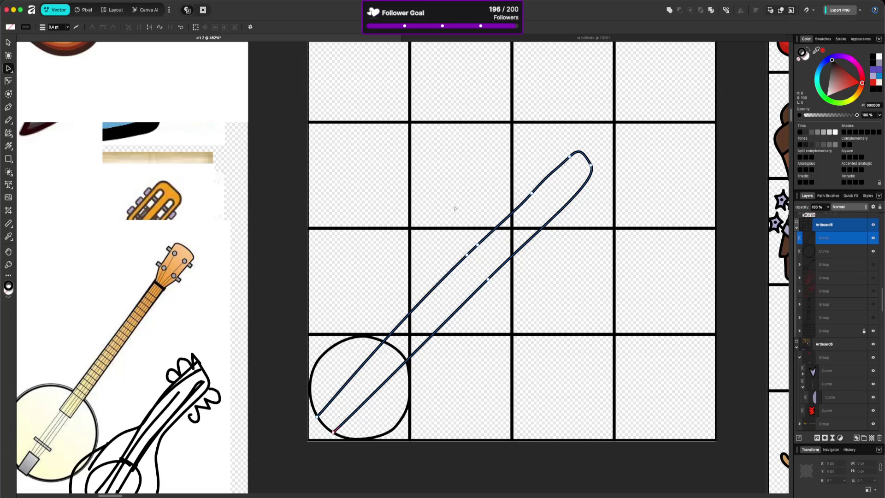
pyautogui.moveTo(576, 137)
pyautogui.mouseDown()
pyautogui.moveTo(509, 198)
pyautogui.moveTo(468, 203)
pyautogui.mouseUp()
pyautogui.moveTo(433, 237); pyautogui.dragTo(484, 256)
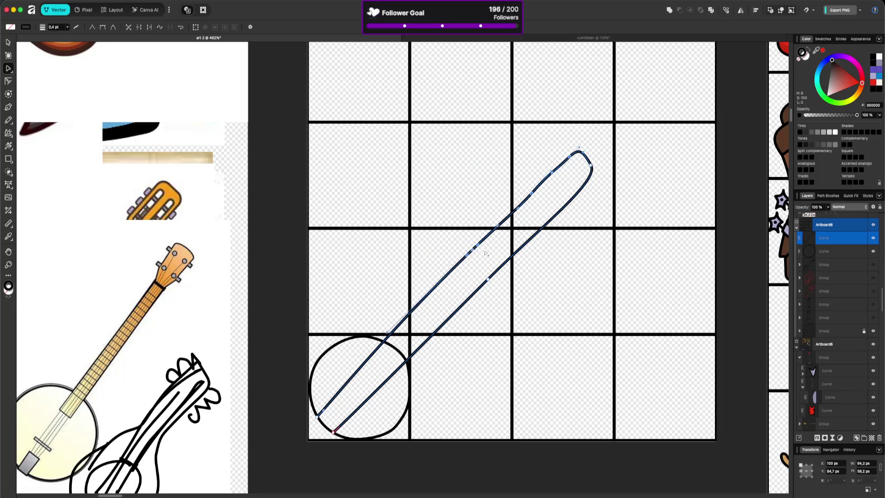
pyautogui.press('Right')
# Step: Reshape the neck's top corner with Bezier handles, undoing an unwanted bulge
pyautogui.moveTo(573, 212)
pyautogui.mouseDown()
pyautogui.moveTo(474, 300)
pyautogui.moveTo(501, 297)
pyautogui.moveTo(483, 277)
pyautogui.mouseUp()
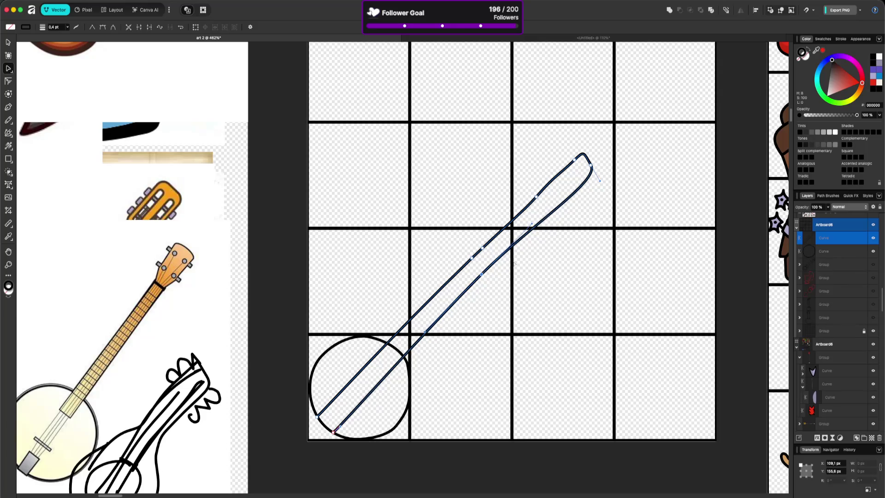
pyautogui.moveTo(599, 181); pyautogui.dragTo(598, 170)
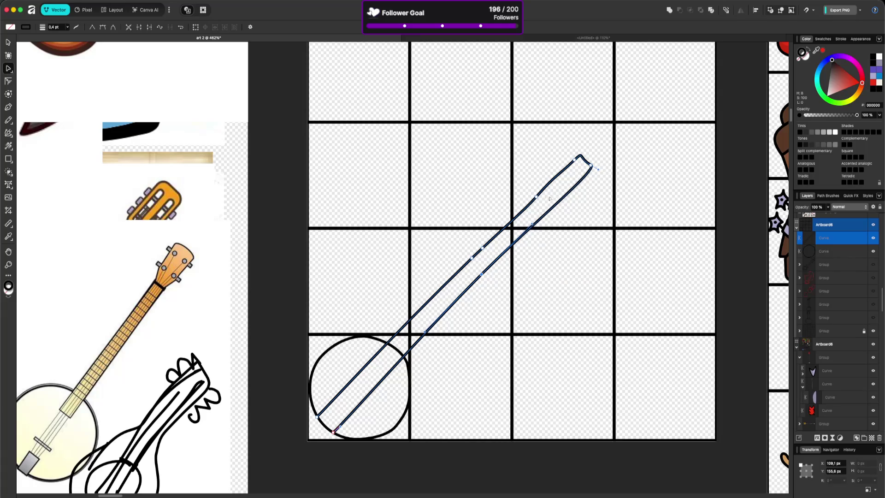
pyautogui.moveTo(540, 191)
pyautogui.mouseDown()
pyautogui.moveTo(555, 189)
pyautogui.moveTo(544, 194)
pyautogui.moveTo(539, 173)
pyautogui.moveTo(537, 181)
pyautogui.moveTo(570, 155)
pyautogui.mouseUp()
pyautogui.hotkey('ctrl', 'z')
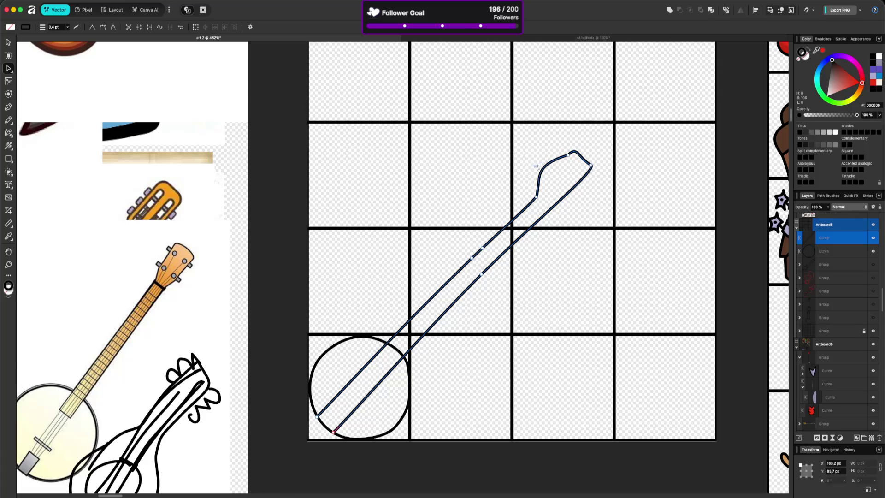
# Step: Bend the headstock outline outward and round its top-right corner
pyautogui.moveTo(535, 168); pyautogui.dragTo(570, 157)
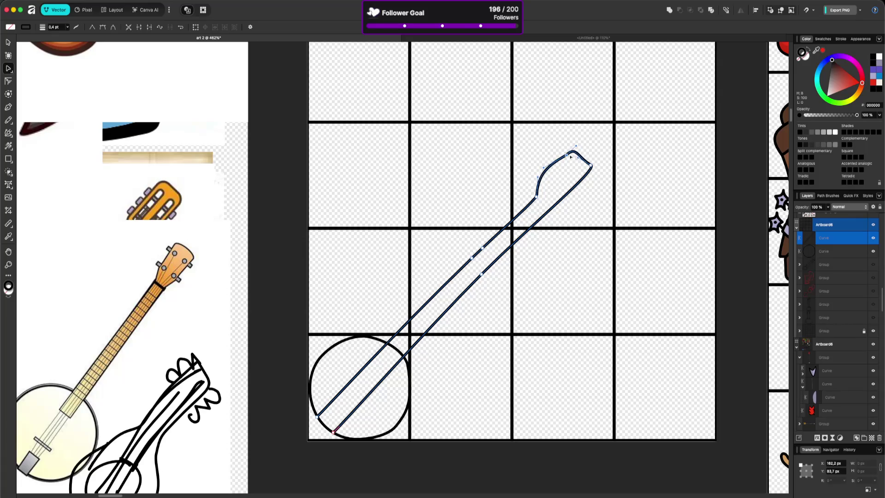
pyautogui.click(550, 211)
pyautogui.moveTo(575, 188)
pyautogui.mouseDown()
pyautogui.moveTo(576, 215)
pyautogui.moveTo(584, 207)
pyautogui.mouseUp()
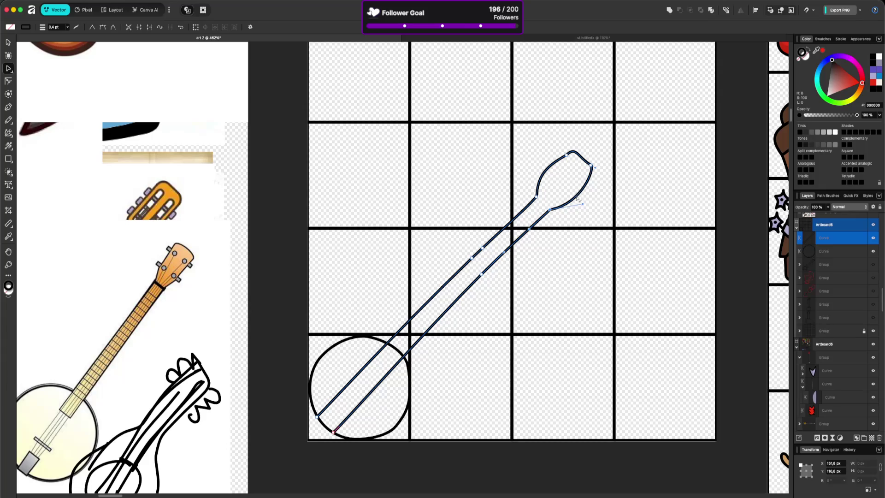
pyautogui.moveTo(590, 172)
pyautogui.mouseDown()
pyautogui.moveTo(584, 180)
pyautogui.moveTo(592, 181)
pyautogui.moveTo(594, 167)
pyautogui.moveTo(578, 159)
pyautogui.mouseUp()
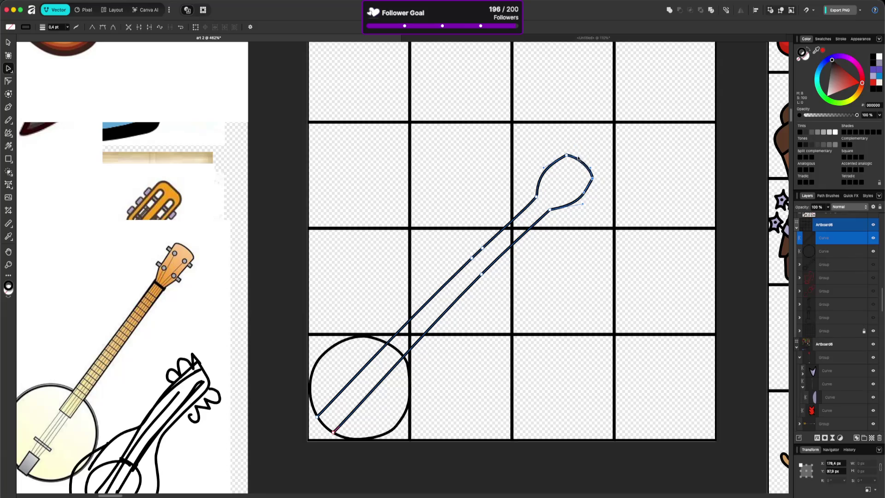
# Step: Reselect the headstock nodes, then deselect to review the finished paddle shape
pyautogui.click(633, 210)
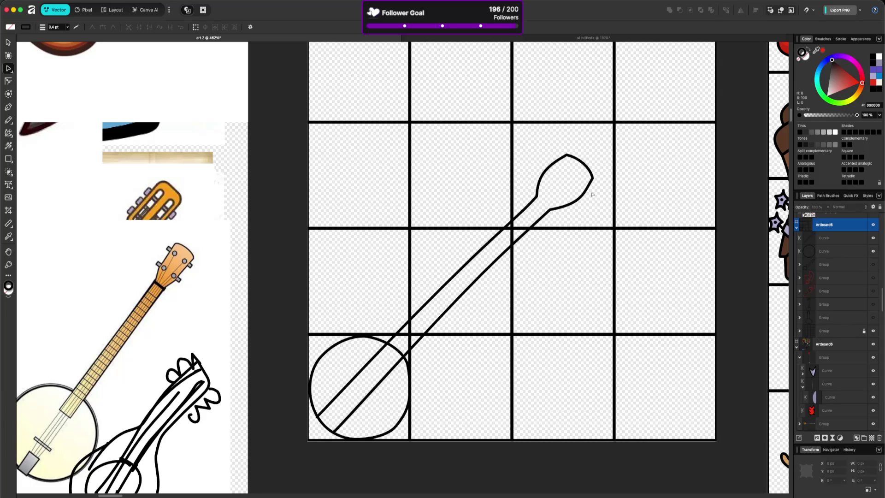
pyautogui.click(576, 159)
pyautogui.moveTo(560, 150)
pyautogui.mouseDown()
pyautogui.moveTo(606, 187)
pyautogui.moveTo(597, 173)
pyautogui.mouseUp()
pyautogui.click(595, 185)
pyautogui.click(587, 202)
pyautogui.click(596, 241)
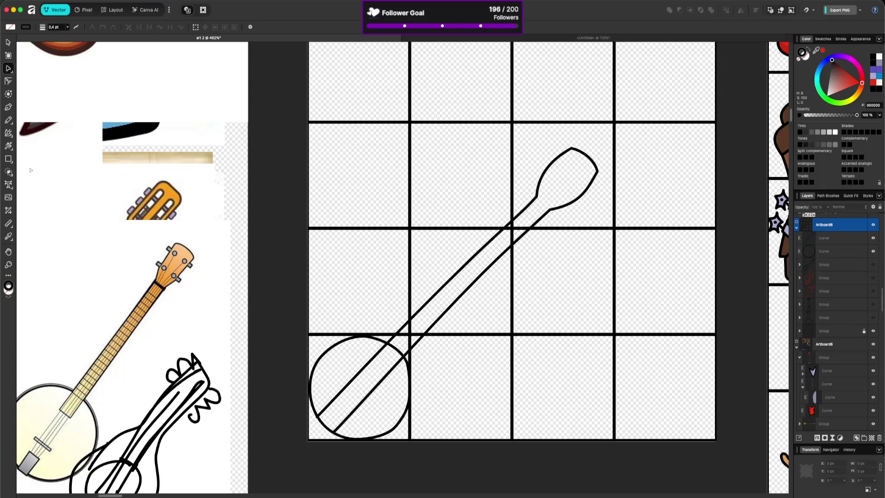
pyautogui.click(8, 120)
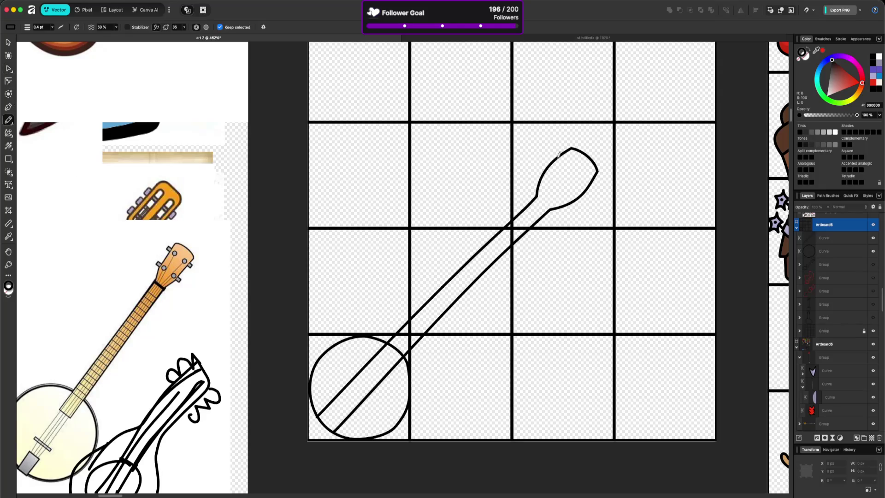
# Step: Draw the first tuning peg with the Pencil and thin it by moving its nodes
pyautogui.moveTo(571, 159)
pyautogui.mouseDown()
pyautogui.moveTo(553, 145)
pyautogui.moveTo(567, 162)
pyautogui.moveTo(533, 175)
pyautogui.moveTo(548, 180)
pyautogui.moveTo(570, 212)
pyautogui.moveTo(566, 199)
pyautogui.moveTo(601, 182)
pyautogui.moveTo(590, 174)
pyautogui.mouseUp()
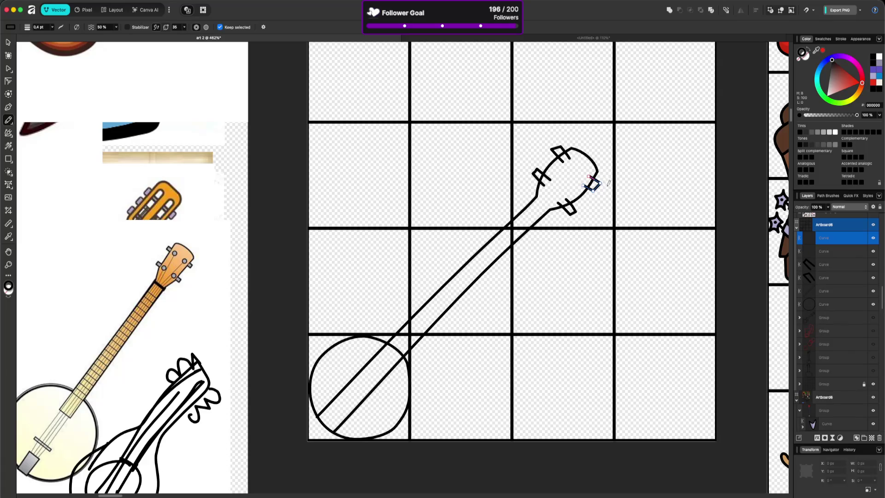
pyautogui.press('v')
pyautogui.press('a')
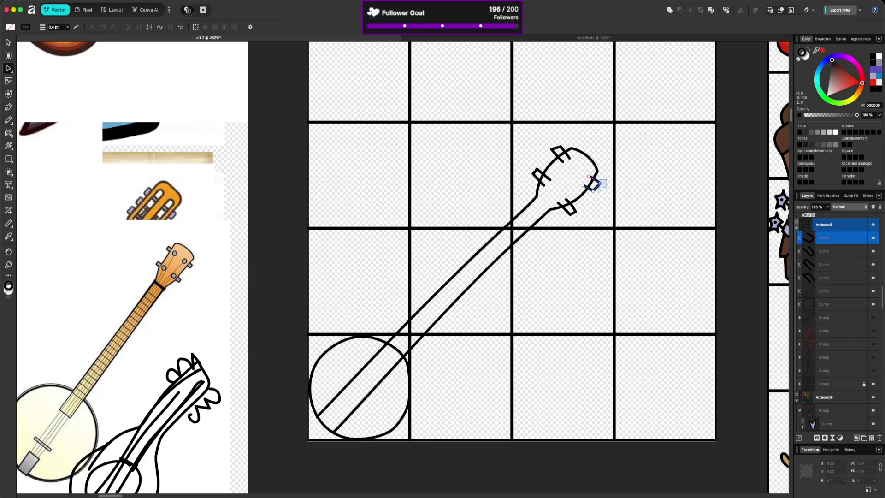
pyautogui.click(596, 190)
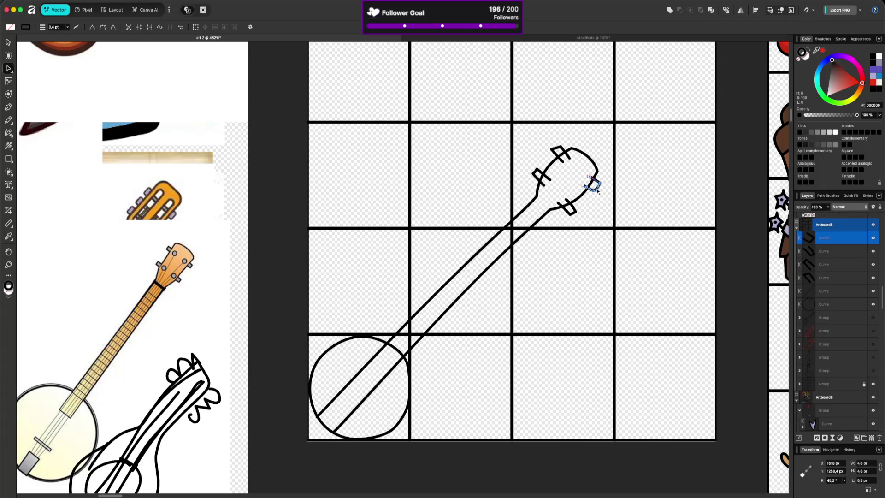
pyautogui.moveTo(596, 190); pyautogui.dragTo(604, 187)
pyautogui.click(601, 209)
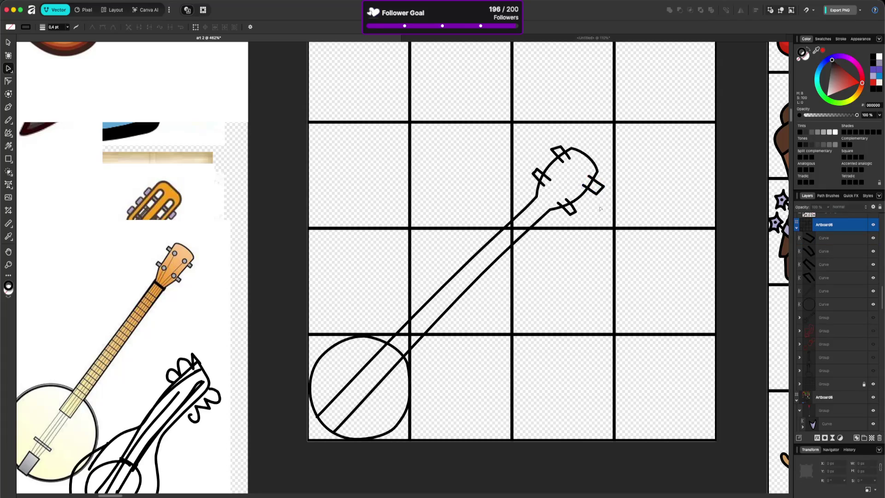
pyautogui.click(596, 192)
pyautogui.moveTo(598, 199)
pyautogui.mouseDown()
pyautogui.moveTo(576, 184)
pyautogui.moveTo(597, 194)
pyautogui.mouseUp()
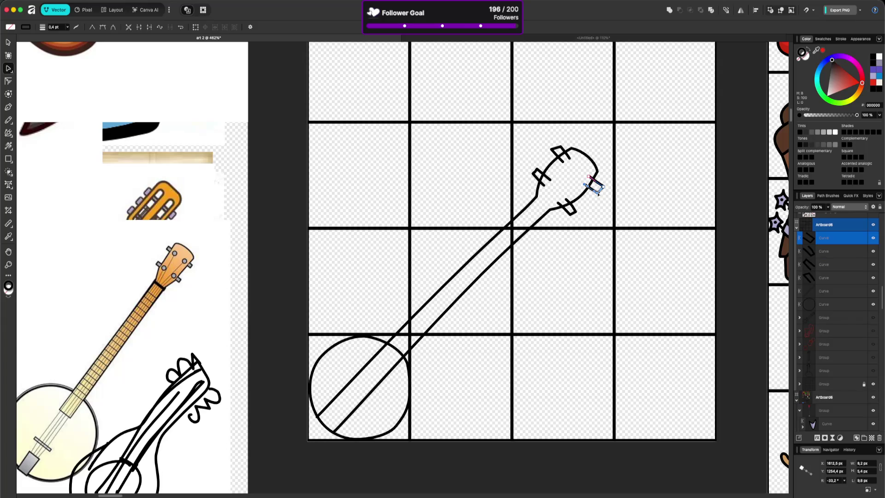
pyautogui.click(588, 215)
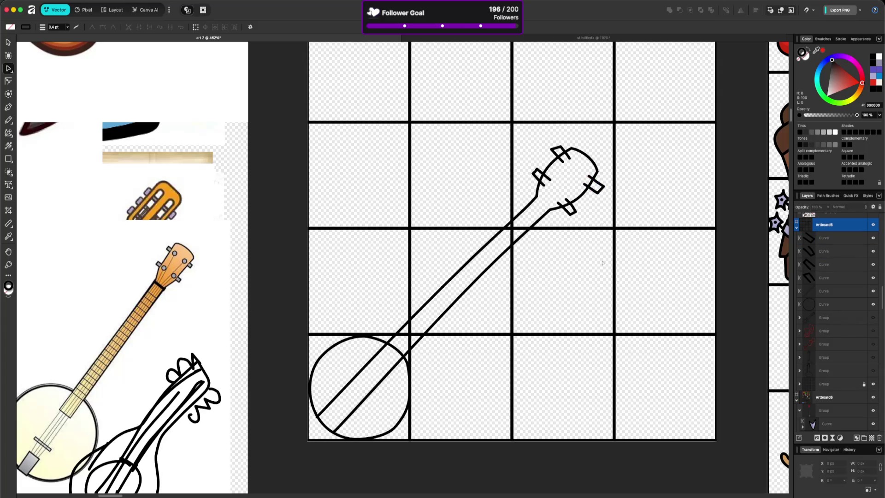
# Step: Draw small round knobs on the headstock and the headstock-to-neck joint stroke
pyautogui.press('n')
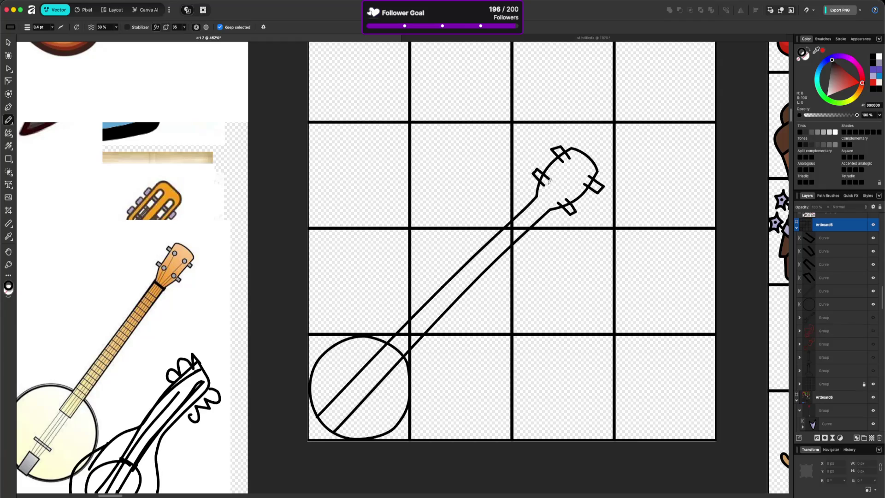
pyautogui.moveTo(549, 183)
pyautogui.mouseDown()
pyautogui.moveTo(553, 189)
pyautogui.moveTo(556, 177)
pyautogui.moveTo(547, 186)
pyautogui.moveTo(567, 198)
pyautogui.moveTo(558, 198)
pyautogui.mouseUp()
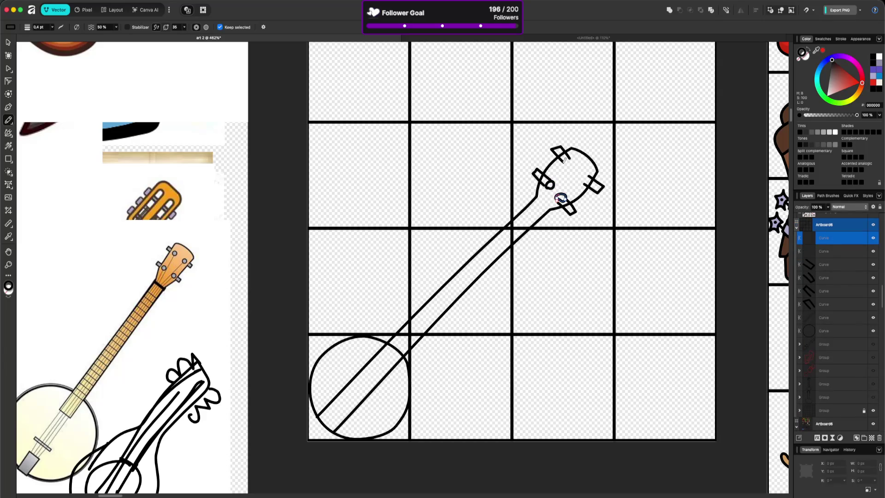
pyautogui.moveTo(563, 159); pyautogui.dragTo(574, 157)
pyautogui.press('super+z')
pyautogui.moveTo(564, 161)
pyautogui.mouseDown()
pyautogui.moveTo(588, 179)
pyautogui.moveTo(581, 167)
pyautogui.moveTo(579, 179)
pyautogui.mouseUp()
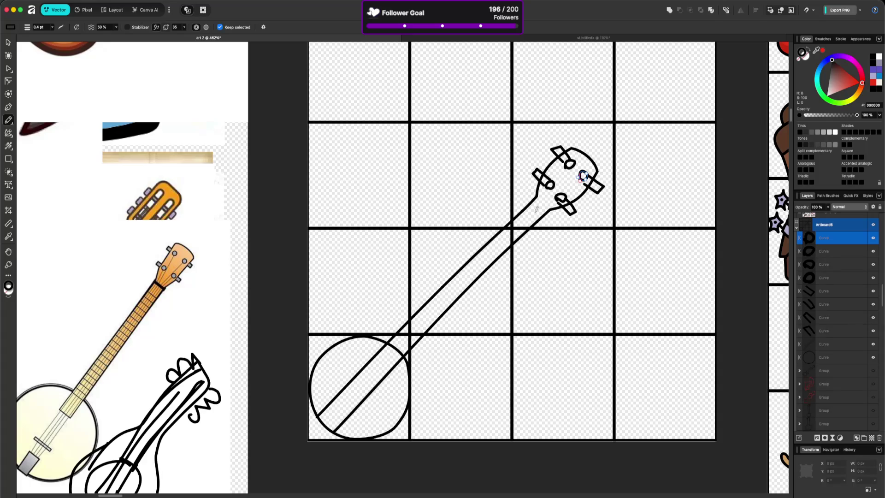
pyautogui.moveTo(536, 195)
pyautogui.mouseDown()
pyautogui.moveTo(548, 208)
pyautogui.moveTo(534, 194)
pyautogui.mouseUp()
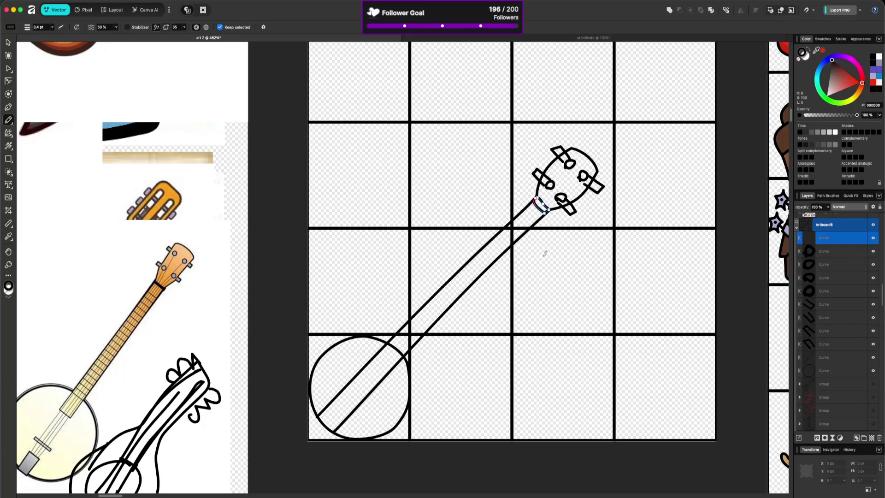
pyautogui.scroll(-2, 534, 282)
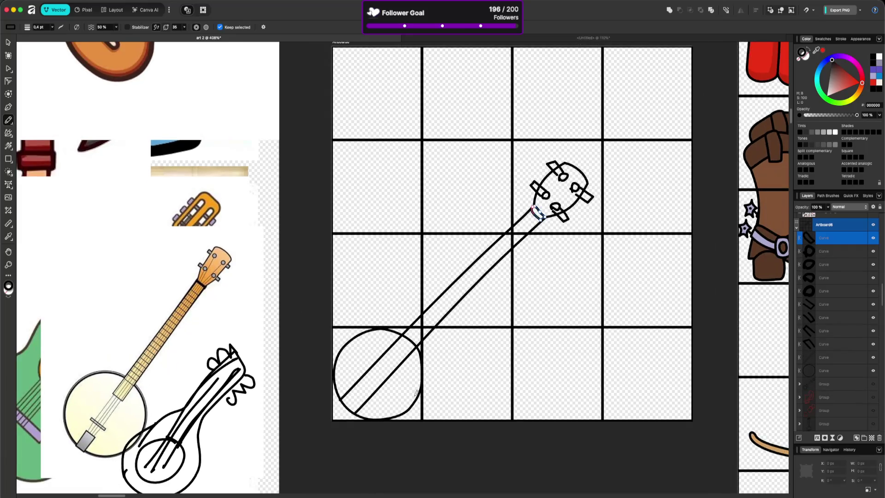
# Step: Select the bottom end nodes of both neck lines with the Node tool
pyautogui.scroll(-5, 419, 386)
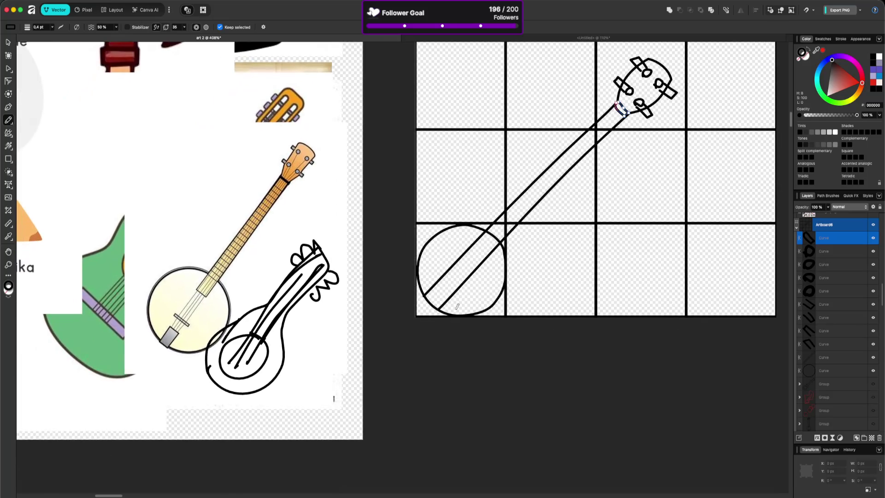
pyautogui.scroll(2, 455, 307)
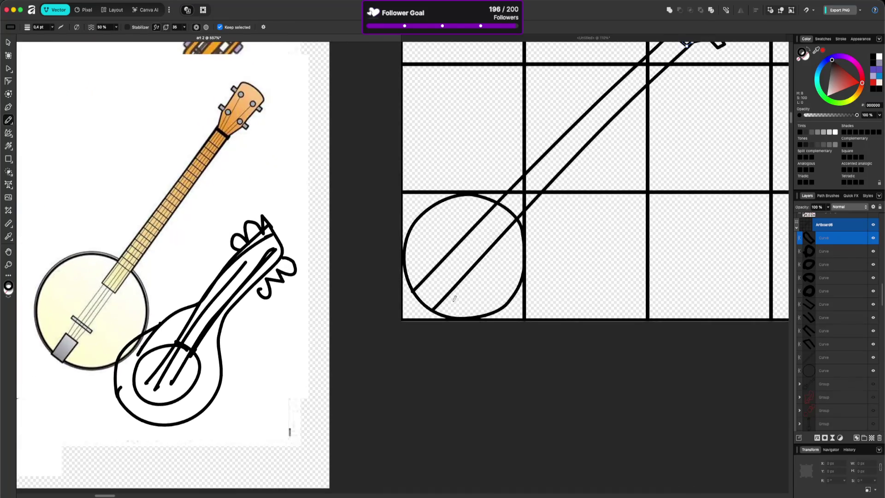
pyautogui.scroll(-5, 456, 294)
pyautogui.scroll(6, 454, 281)
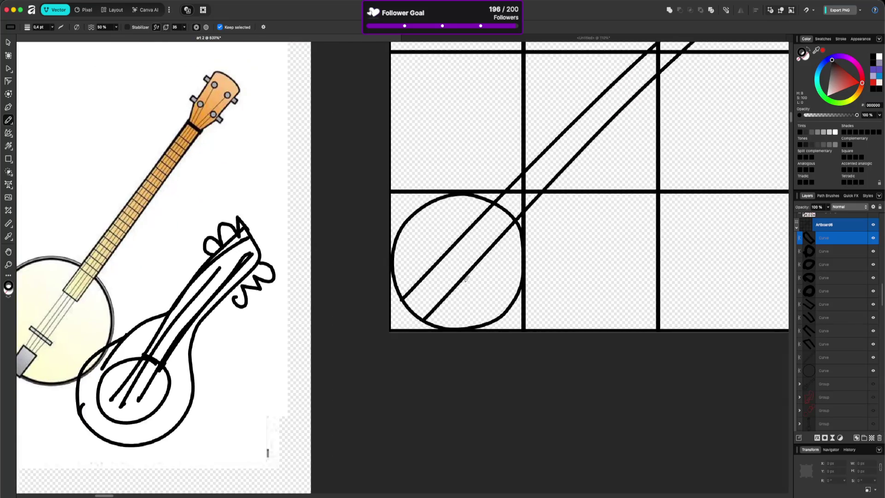
pyautogui.scroll(-3, 453, 274)
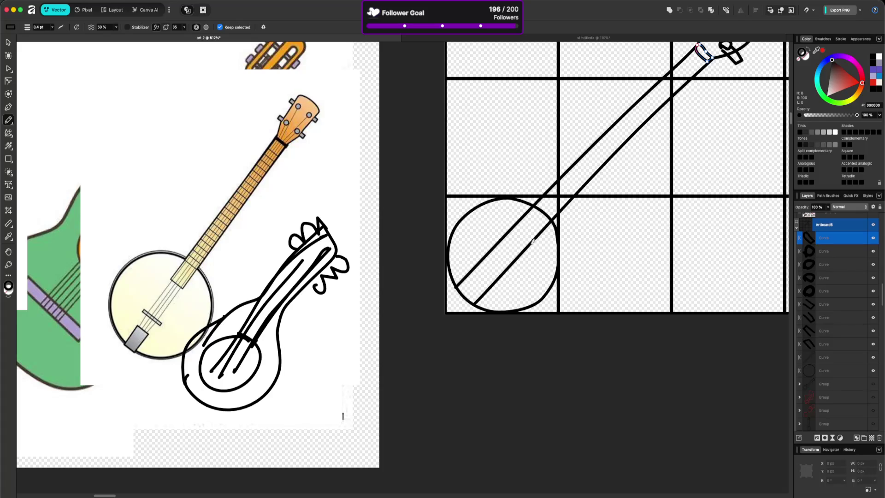
pyautogui.press('a')
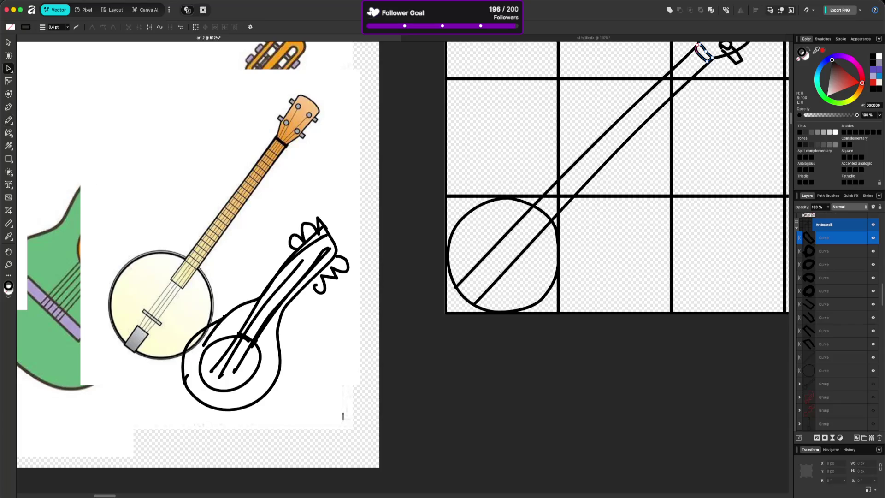
pyautogui.click(499, 273)
pyautogui.moveTo(437, 278)
pyautogui.mouseDown()
pyautogui.moveTo(481, 307)
pyautogui.moveTo(533, 243)
pyautogui.mouseUp()
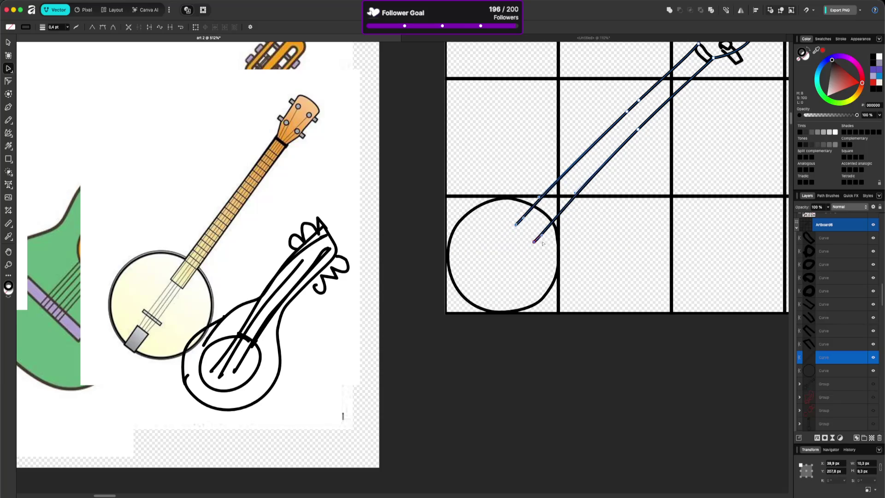
pyautogui.click(542, 243)
pyautogui.keyDown('shift'); pyautogui.click(534, 242); pyautogui.keyUp('shift')
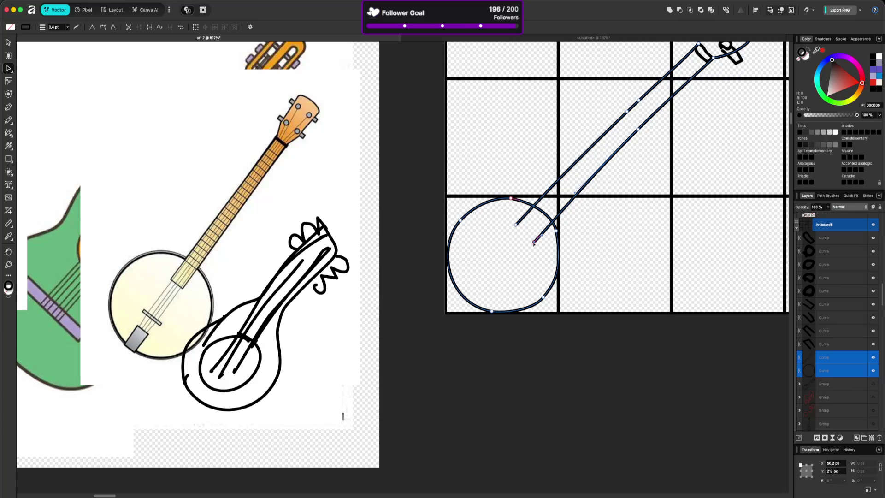
pyautogui.click(536, 247)
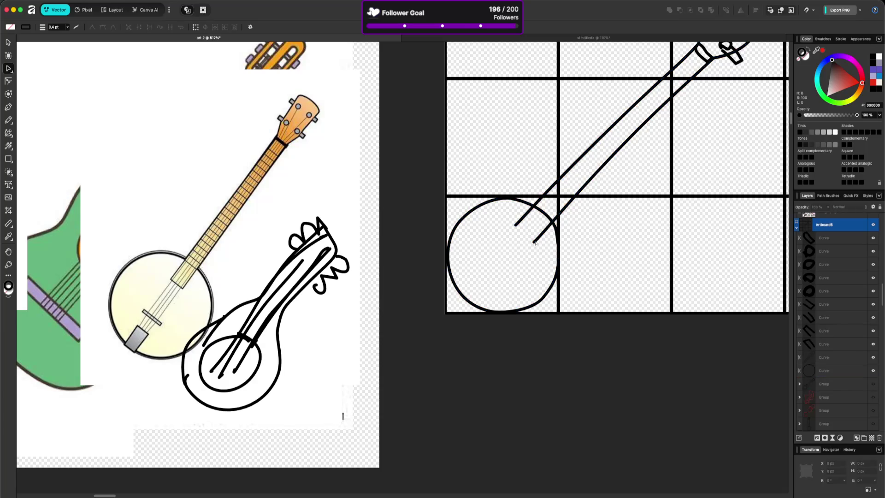
pyautogui.click(534, 242)
pyautogui.click(531, 240)
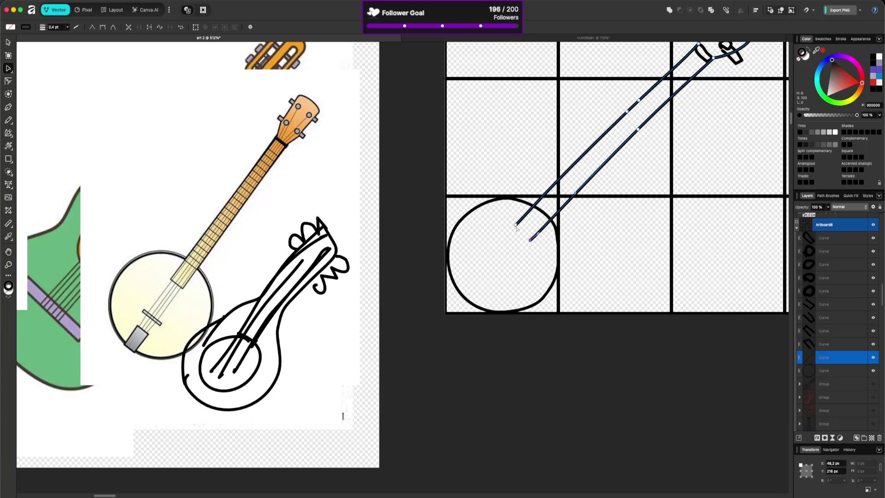
pyautogui.click(525, 255)
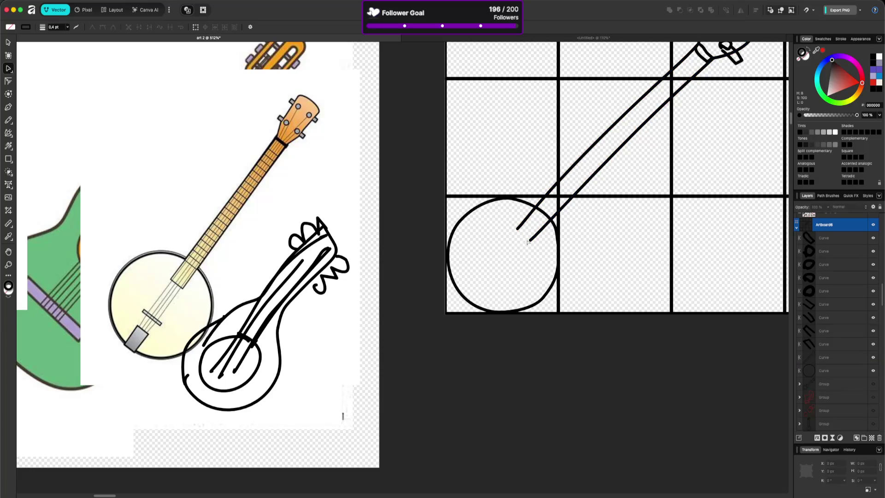
# Step: Bend the right neck line's end toward the left line and square the bottom corner
pyautogui.click(530, 240)
pyautogui.click(531, 239)
pyautogui.moveTo(503, 227); pyautogui.dragTo(517, 229)
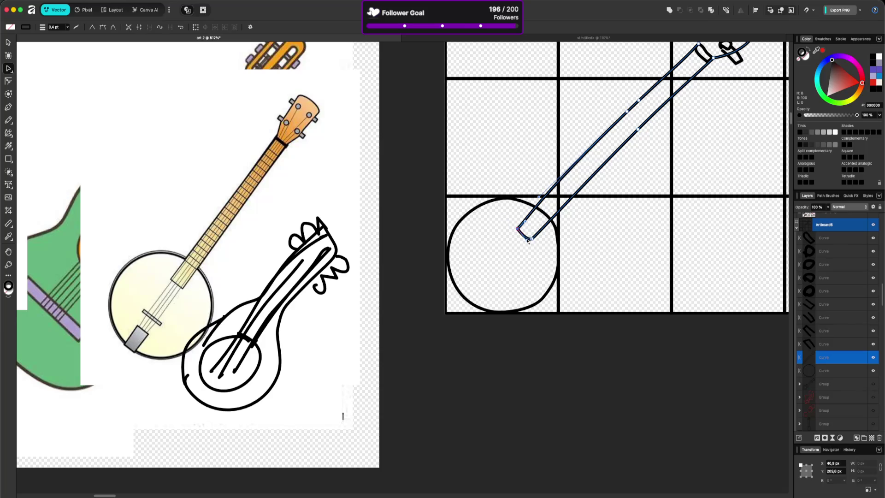
pyautogui.scroll(5, 528, 240)
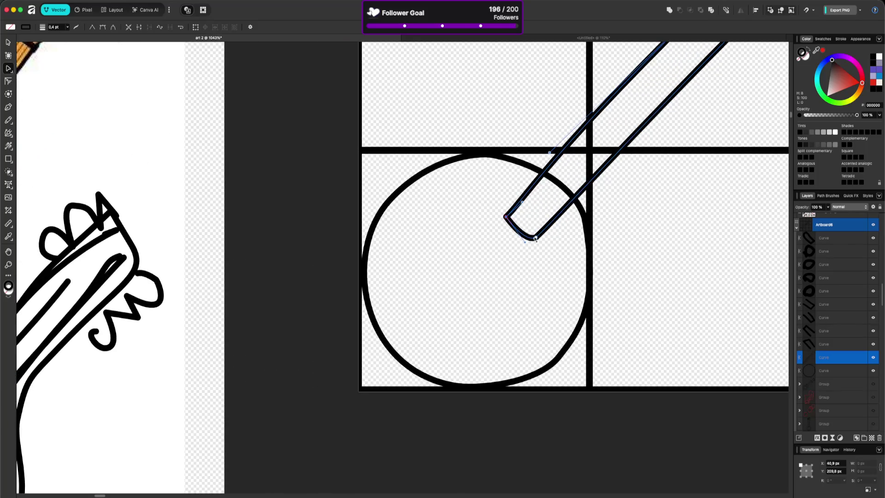
pyautogui.click(535, 241)
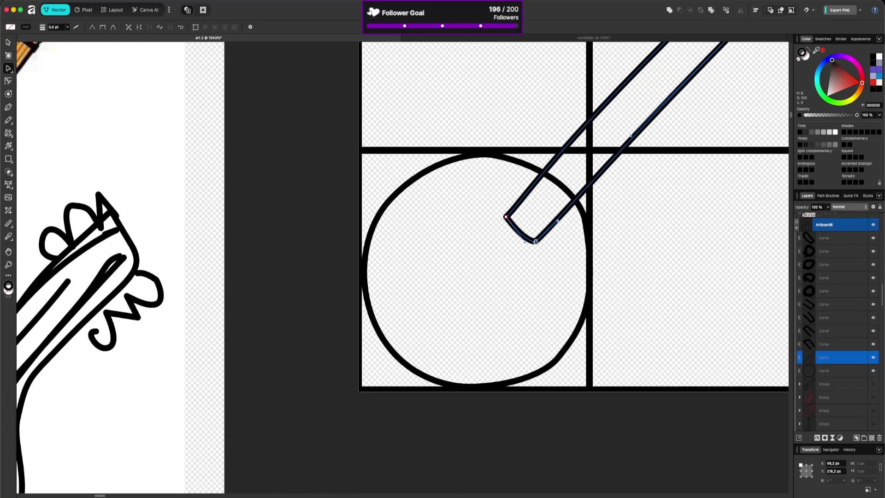
pyautogui.moveTo(536, 241); pyautogui.dragTo(532, 241)
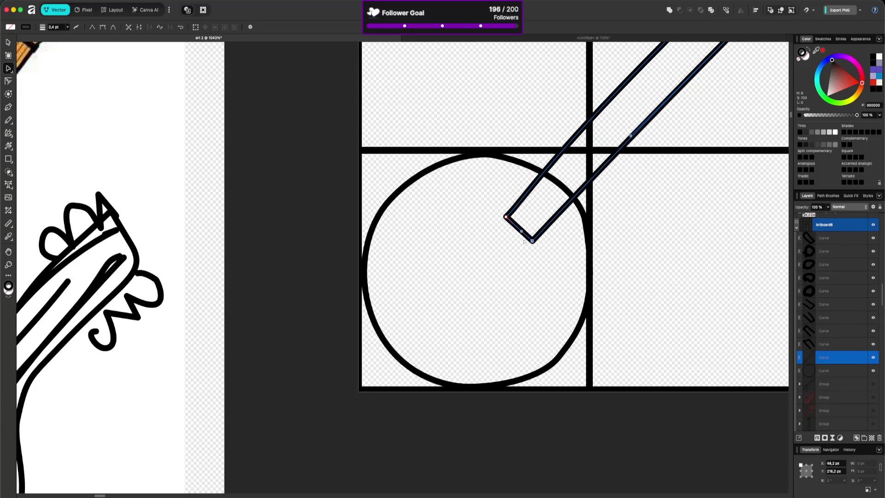
pyautogui.click(561, 266)
# Step: Check the closed lower end of the neck inside the drum
pyautogui.scroll(-5, 561, 268)
pyautogui.scroll(-2, 561, 268)
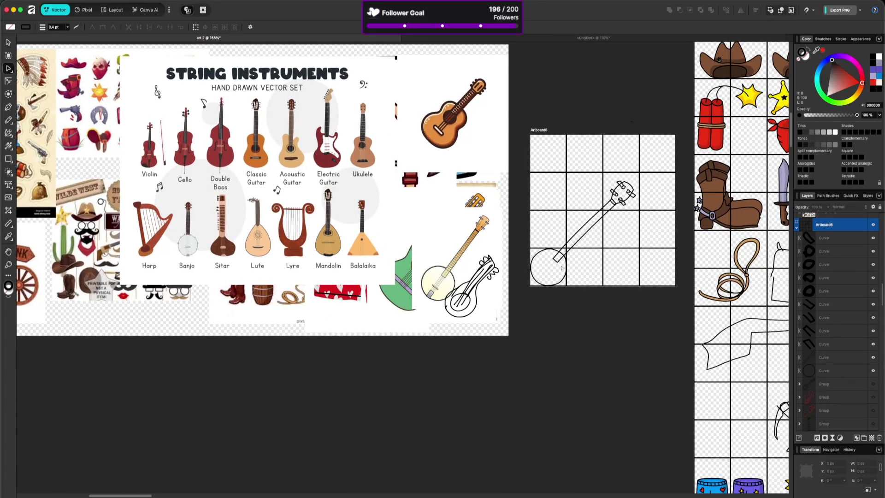
pyautogui.scroll(5, 553, 260)
pyautogui.scroll(5, 552, 259)
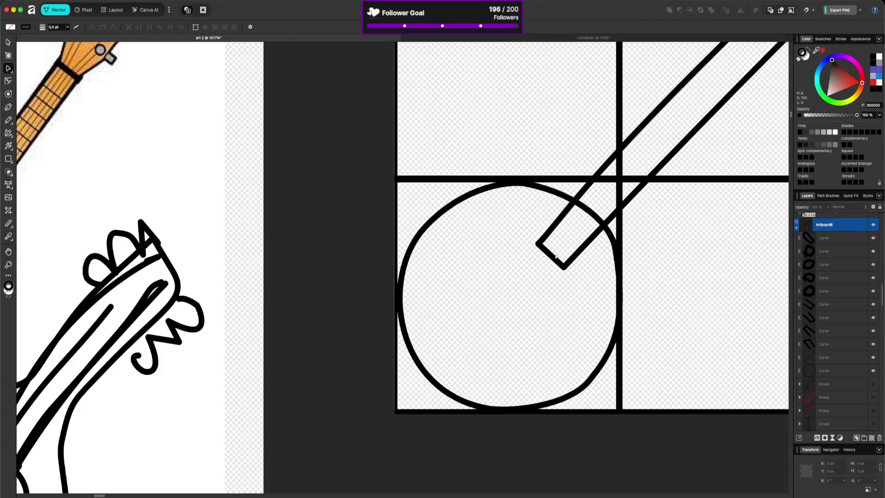
pyautogui.moveTo(522, 231)
pyautogui.mouseDown()
pyautogui.moveTo(577, 295)
pyautogui.moveTo(556, 275)
pyautogui.mouseUp()
pyautogui.click(571, 298)
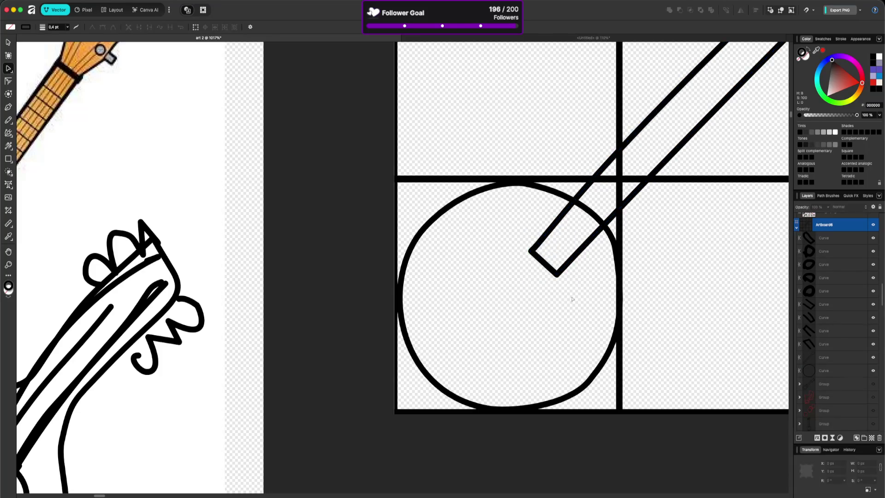
pyautogui.scroll(-5, 579, 286)
pyautogui.hscroll(5, 668, 258)
pyautogui.scroll(2, 668, 257)
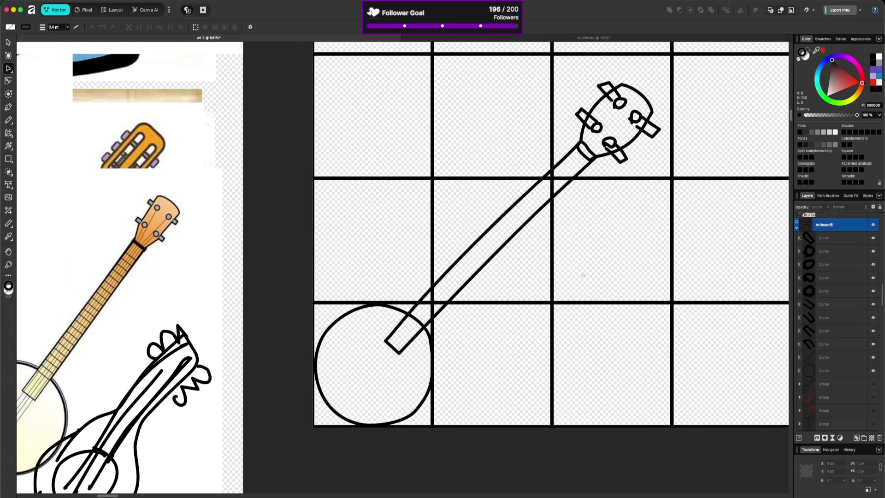
pyautogui.scroll(-1, 502, 252)
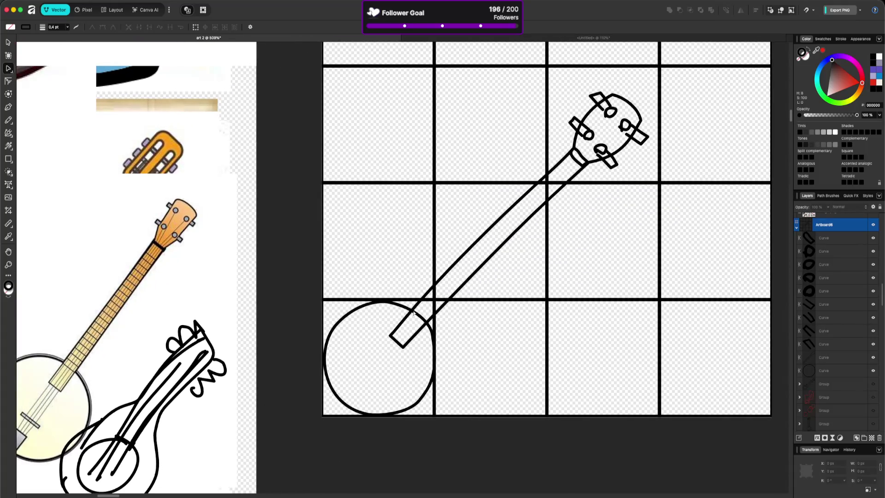
# Step: Pencil three strings from the headstock down the neck into the drum, plus a ring on the right peg
pyautogui.moveTo(375, 358); pyautogui.dragTo(466, 275)
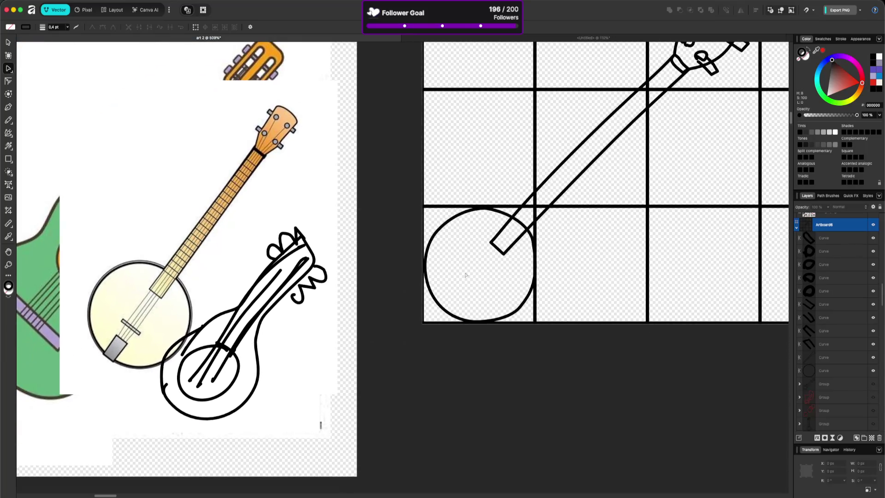
pyautogui.press('n')
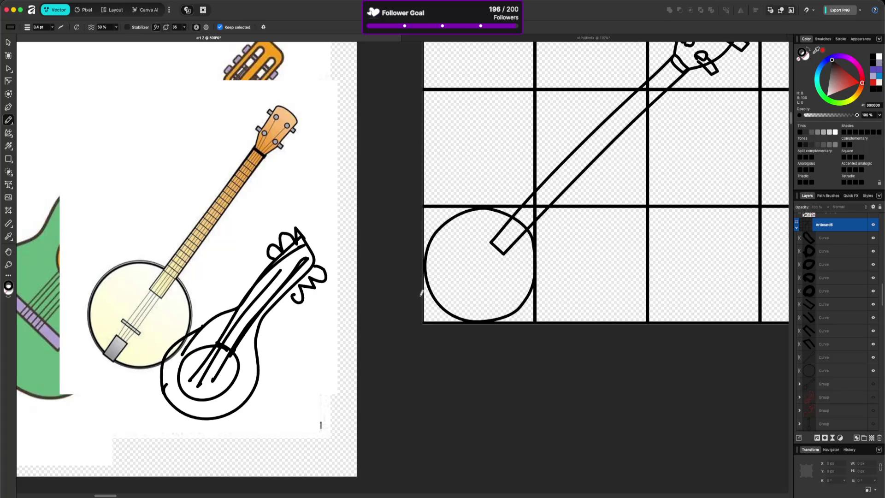
pyautogui.moveTo(622, 178)
pyautogui.mouseDown()
pyautogui.moveTo(538, 273)
pyautogui.moveTo(595, 251)
pyautogui.mouseUp()
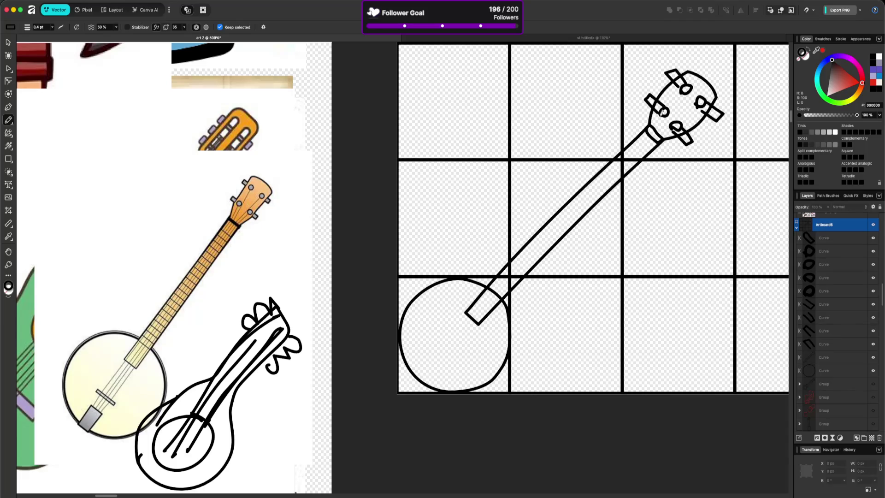
pyautogui.moveTo(663, 112); pyautogui.dragTo(417, 362)
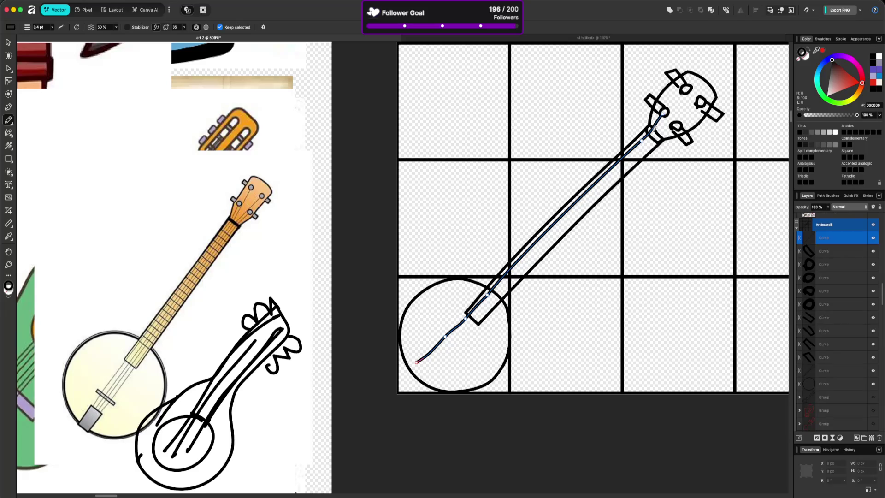
pyautogui.moveTo(686, 87)
pyautogui.mouseDown()
pyautogui.moveTo(639, 151)
pyautogui.moveTo(420, 365)
pyautogui.mouseUp()
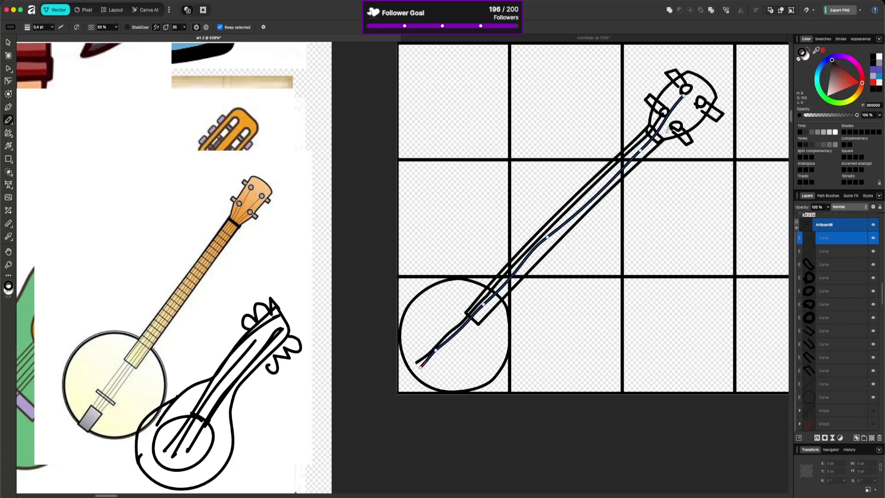
pyautogui.moveTo(676, 125)
pyautogui.mouseDown()
pyautogui.moveTo(502, 285)
pyautogui.moveTo(427, 372)
pyautogui.mouseUp()
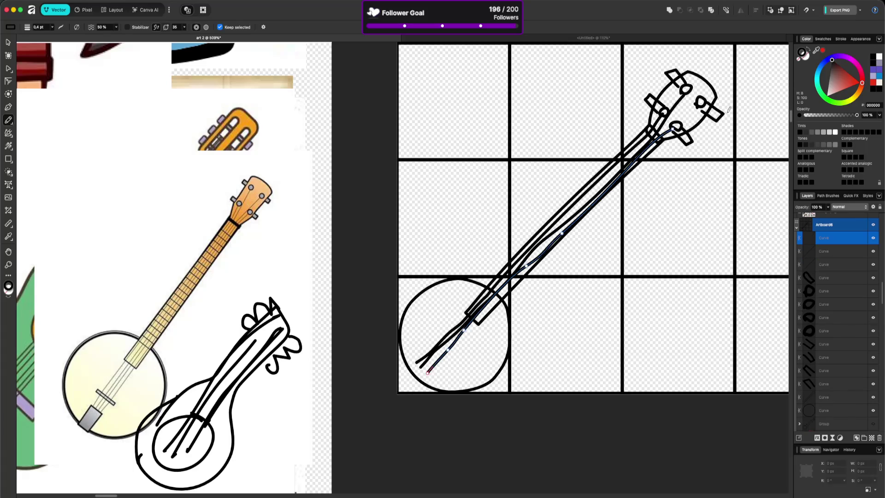
pyautogui.moveTo(700, 94)
pyautogui.mouseDown()
pyautogui.moveTo(541, 241)
pyautogui.moveTo(424, 368)
pyautogui.mouseUp()
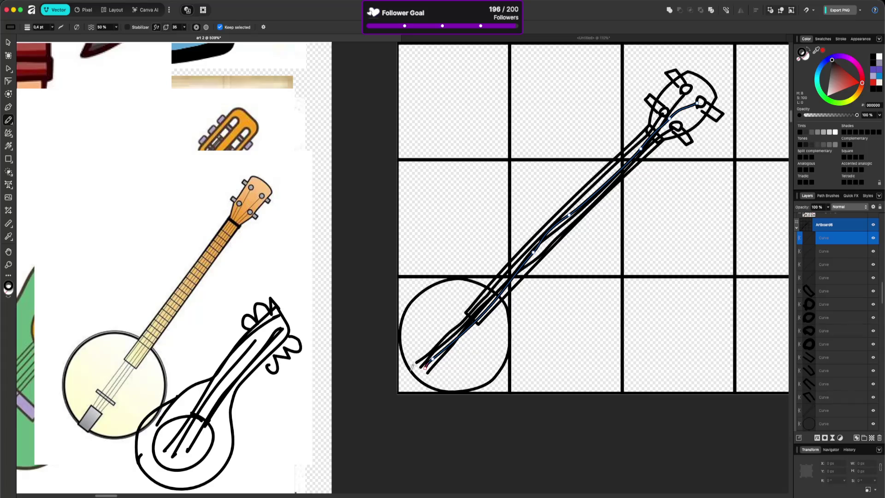
# Step: Select the four tuning-peg curves on the headstock
pyautogui.press('a')
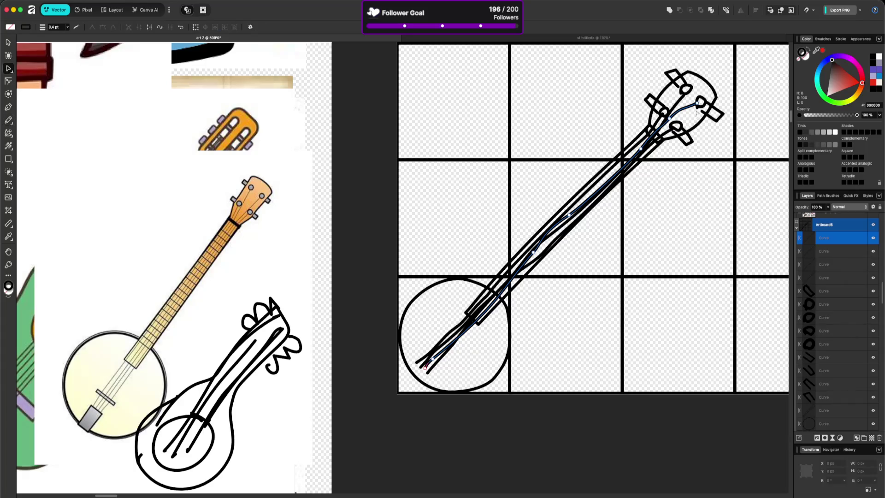
pyautogui.scroll(3, 709, 113)
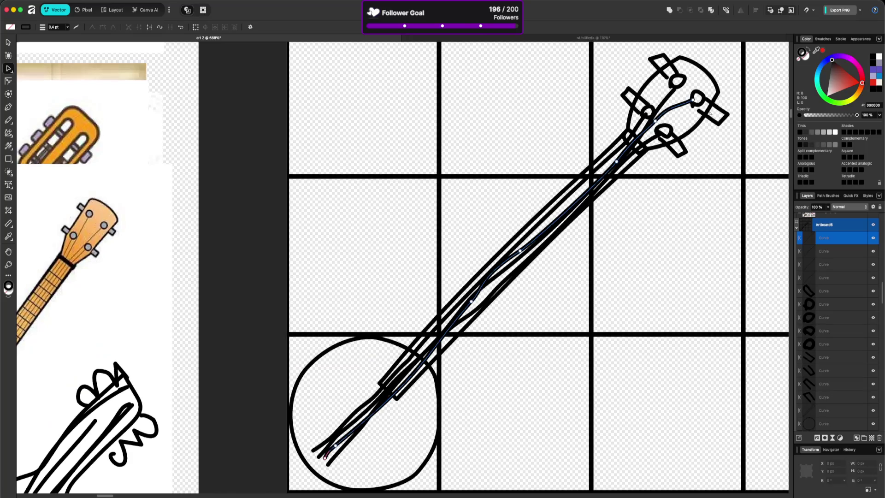
pyautogui.hscroll(3, 659, 134)
pyautogui.scroll(-5, 544, 220)
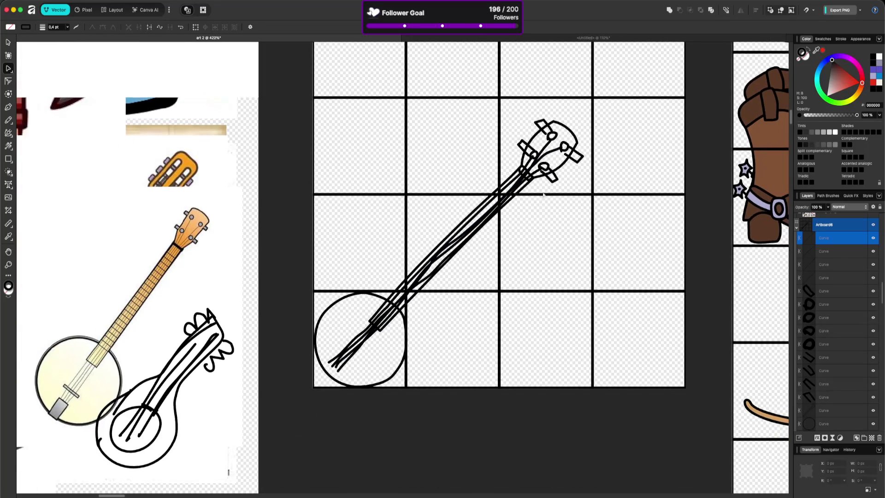
pyautogui.click(562, 147)
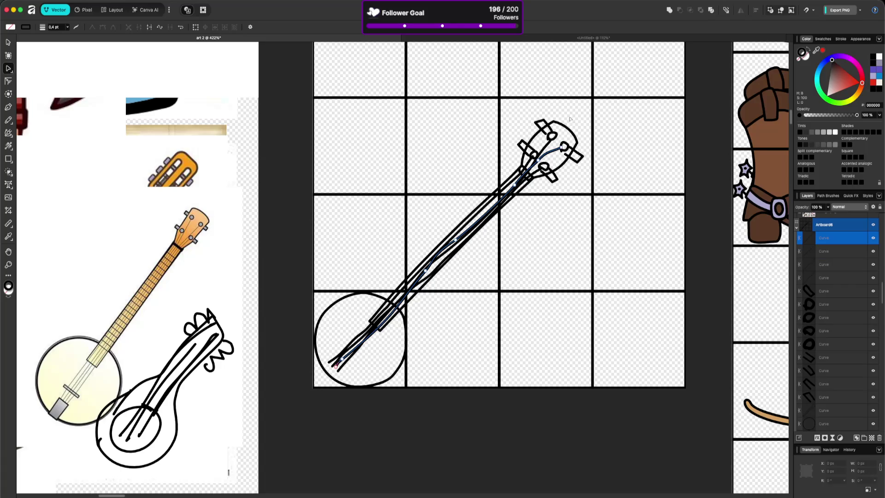
pyautogui.click(543, 125)
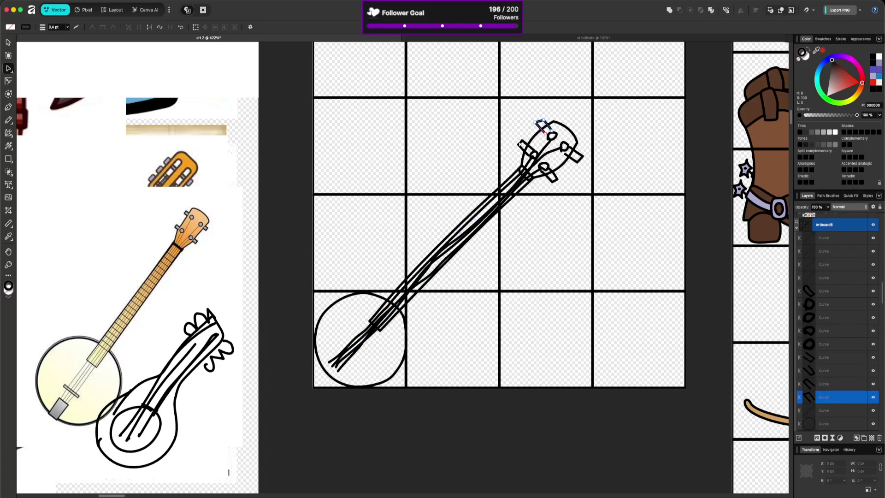
pyautogui.keyDown('shift'); pyautogui.click(524, 147); pyautogui.keyUp('shift')
pyautogui.keyDown('shift'); pyautogui.click(553, 178); pyautogui.keyUp('shift')
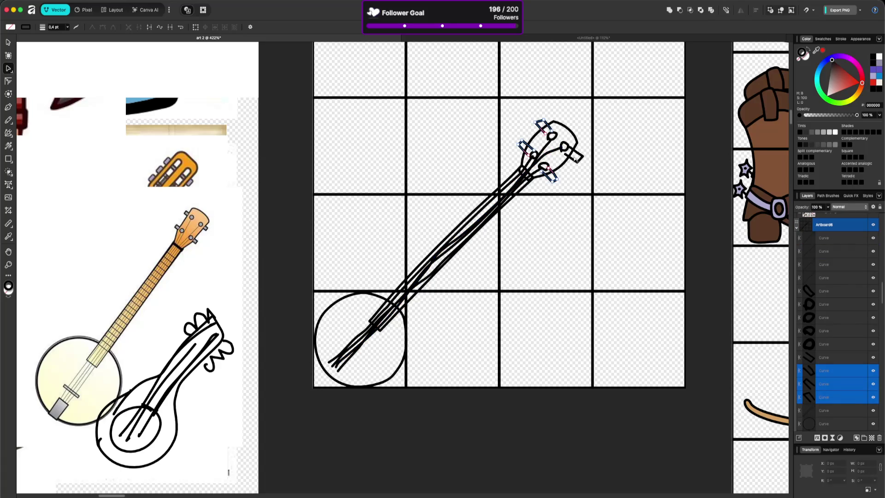
pyautogui.keyDown('shift'); pyautogui.click(575, 156); pyautogui.keyUp('shift')
# Step: Fill the selected pegs with pale lavender using the fill eyedropper
pyautogui.scroll(-3, 548, 253)
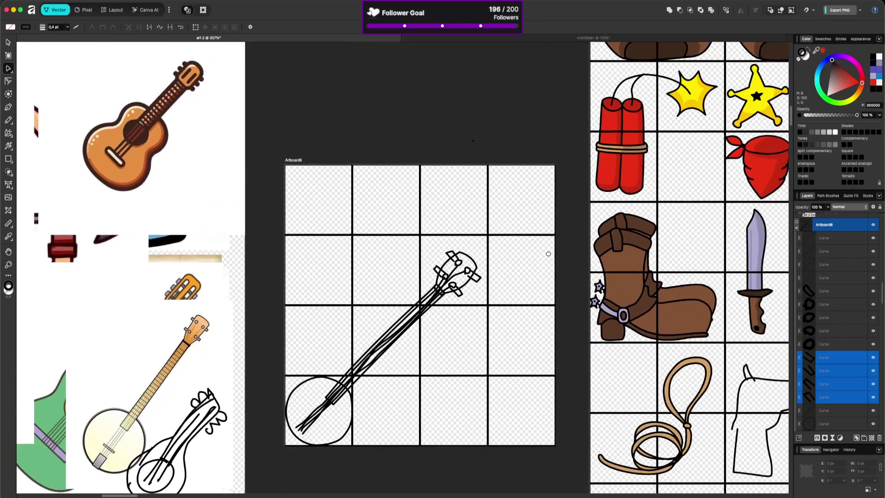
pyautogui.scroll(-3, 548, 254)
pyautogui.click(807, 55)
pyautogui.moveTo(816, 49); pyautogui.dragTo(746, 166)
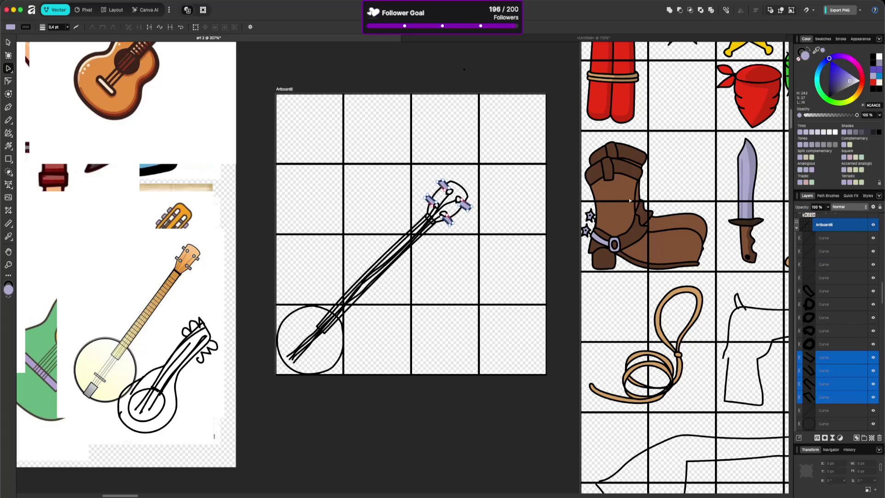
pyautogui.scroll(-1, 850, 374)
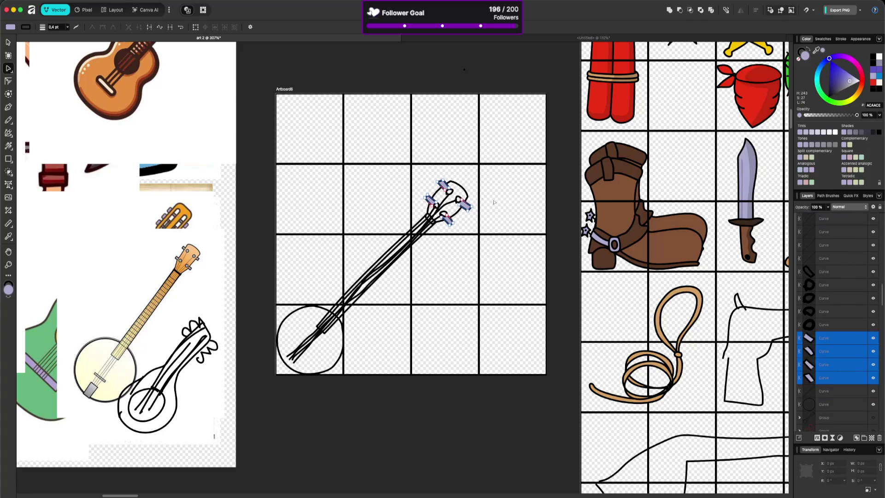
pyautogui.click(461, 191)
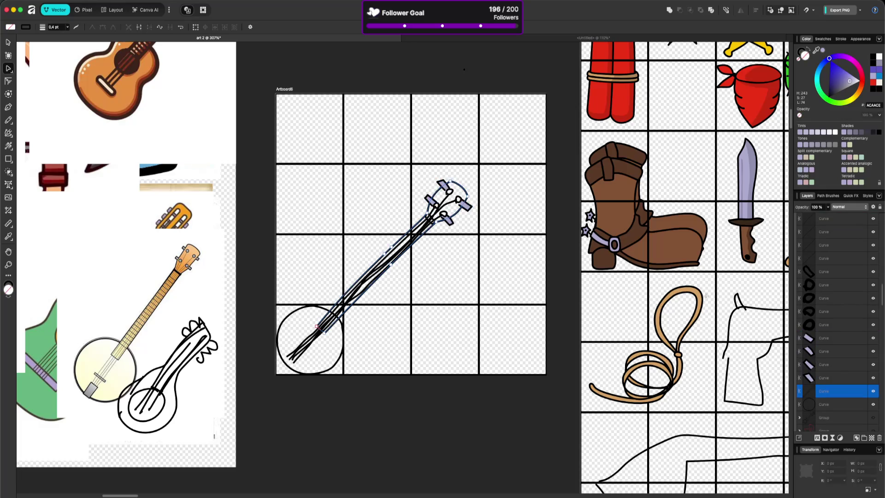
# Step: Fill the neck with tan sampled from the rope and move the pegs beneath it
pyautogui.moveTo(817, 50)
pyautogui.mouseDown()
pyautogui.moveTo(687, 296)
pyautogui.moveTo(694, 290)
pyautogui.mouseUp()
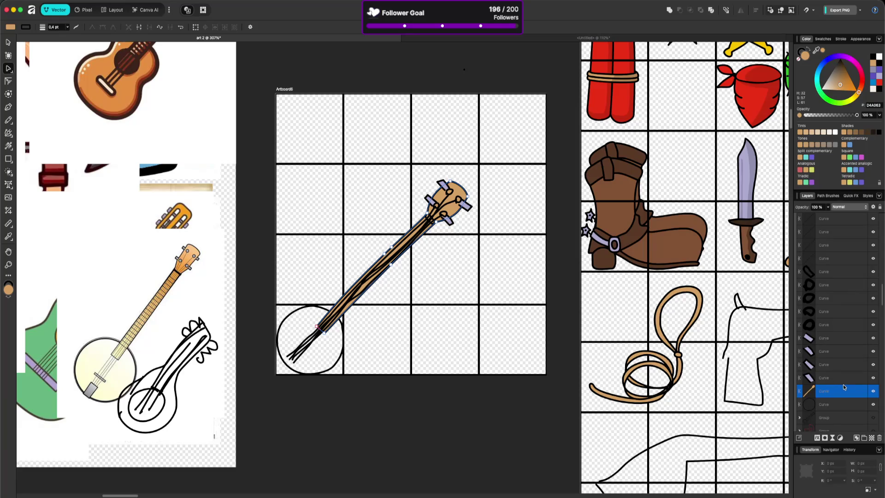
pyautogui.click(844, 377)
pyautogui.keyDown('shift'); pyautogui.click(845, 345); pyautogui.keyUp('shift')
pyautogui.moveTo(844, 345)
pyautogui.mouseDown()
pyautogui.moveTo(825, 406)
pyautogui.moveTo(820, 400)
pyautogui.mouseUp()
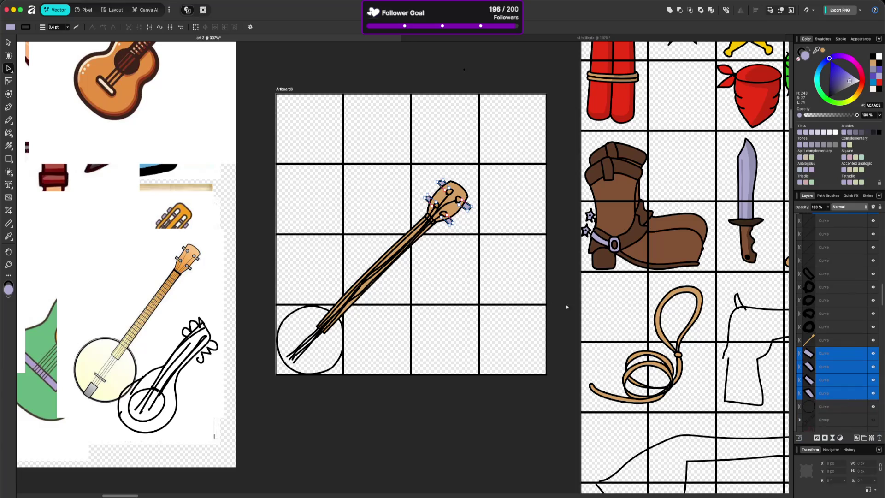
pyautogui.click(481, 248)
# Step: Select the headstock curves on top of the tan neck
pyautogui.click(460, 200)
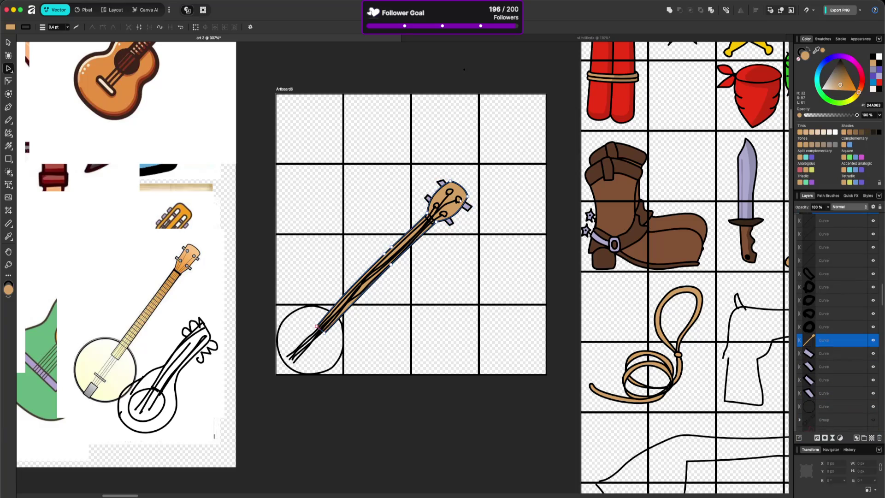
pyautogui.click(458, 200)
pyautogui.keyDown('shift'); pyautogui.click(458, 199); pyautogui.keyUp('shift')
pyautogui.keyDown('shift'); pyautogui.click(438, 206); pyautogui.keyUp('shift')
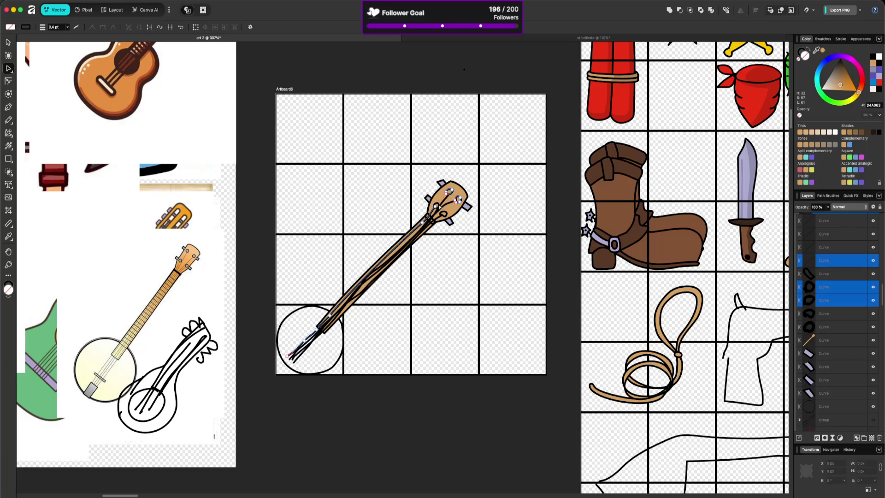
pyautogui.click(458, 200)
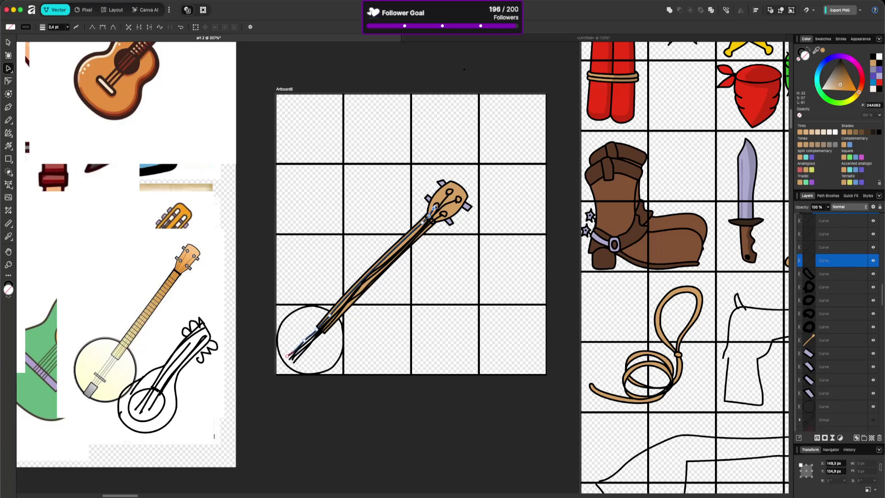
pyautogui.click(437, 205)
pyautogui.click(436, 205)
pyautogui.keyDown('shift'); pyautogui.click(445, 200); pyautogui.keyUp('shift')
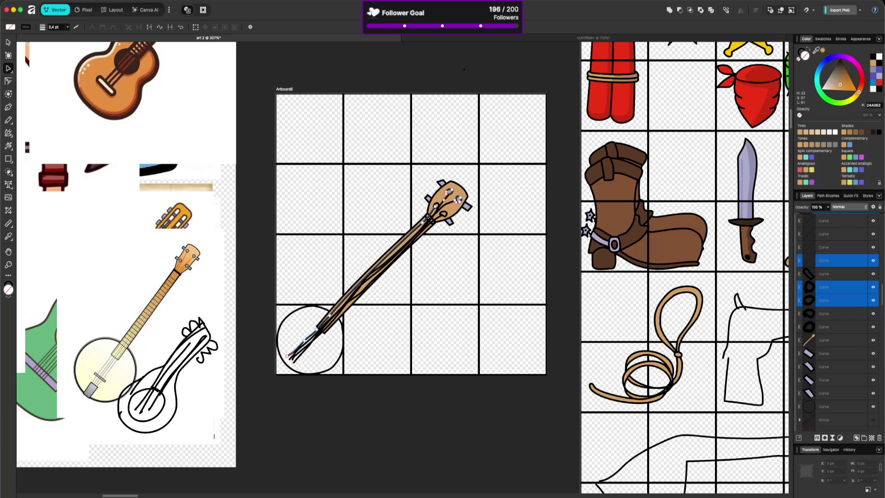
pyautogui.click(438, 206)
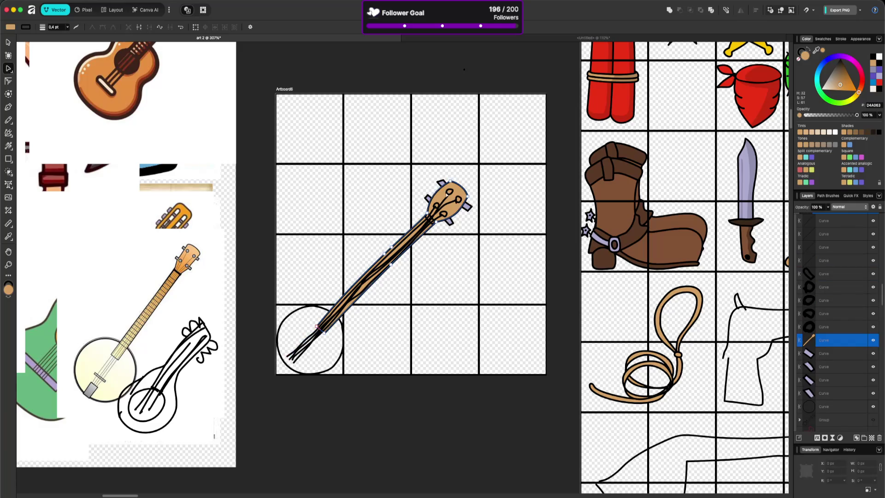
# Step: Fill the four headstock knobs with lavender sampled from the pegs
pyautogui.click(449, 192)
pyautogui.keyDown('shift'); pyautogui.click(459, 201); pyautogui.keyUp('shift')
pyautogui.keyDown('shift'); pyautogui.click(443, 215); pyautogui.keyUp('shift')
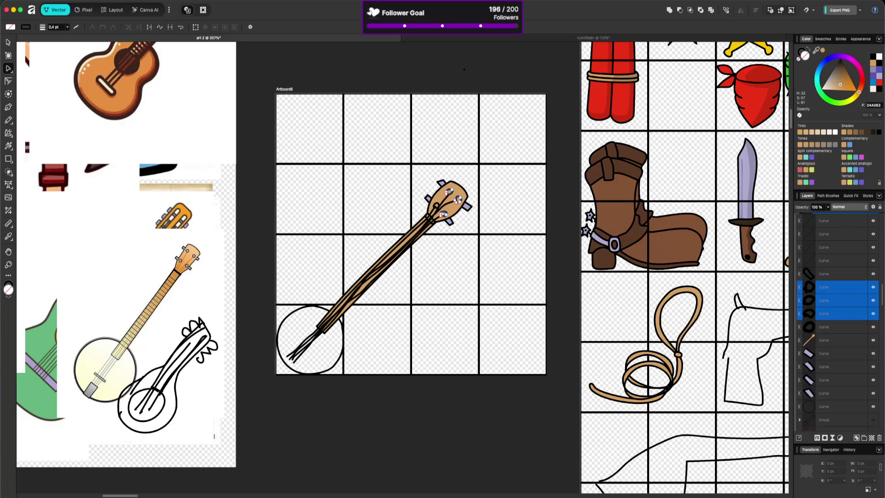
pyautogui.keyDown('shift'); pyautogui.click(437, 205); pyautogui.keyUp('shift')
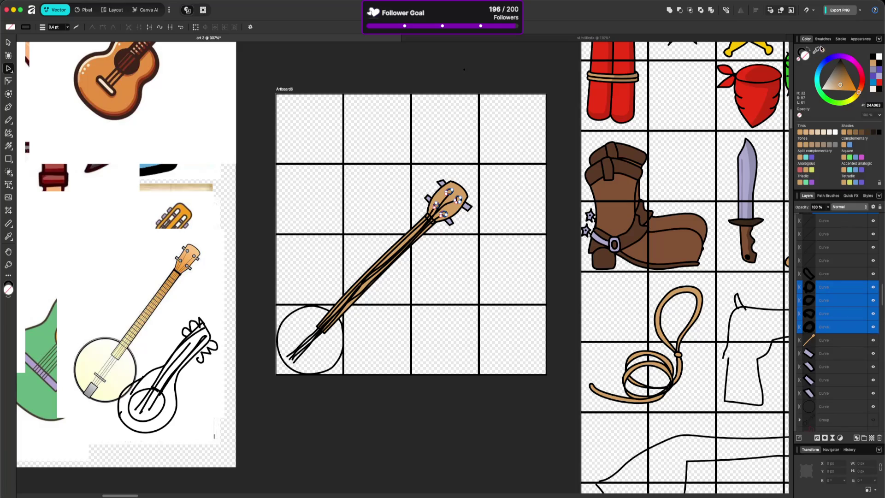
pyautogui.moveTo(816, 51)
pyautogui.mouseDown()
pyautogui.moveTo(498, 201)
pyautogui.moveTo(461, 203)
pyautogui.mouseUp()
pyautogui.scroll(3, 430, 215)
# Step: Move the long neck string's end up to meet the bottom knob
pyautogui.scroll(2, 430, 214)
pyautogui.click(457, 217)
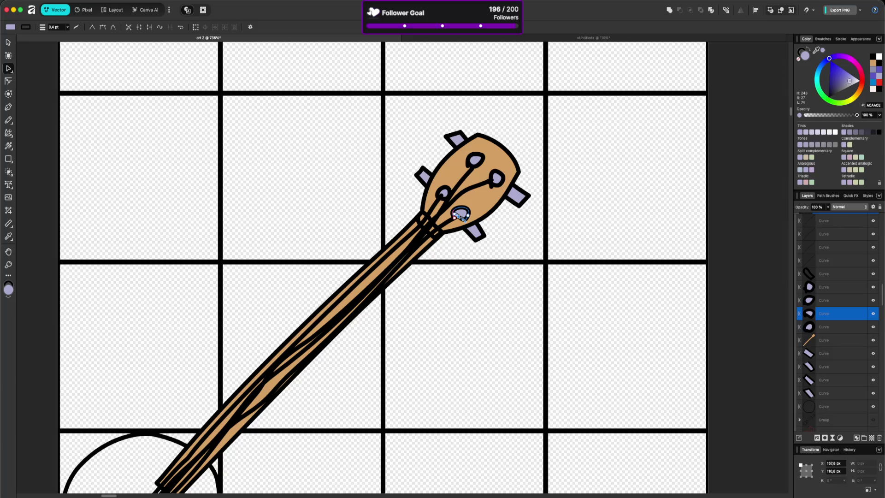
pyautogui.click(457, 216)
pyautogui.click(455, 217)
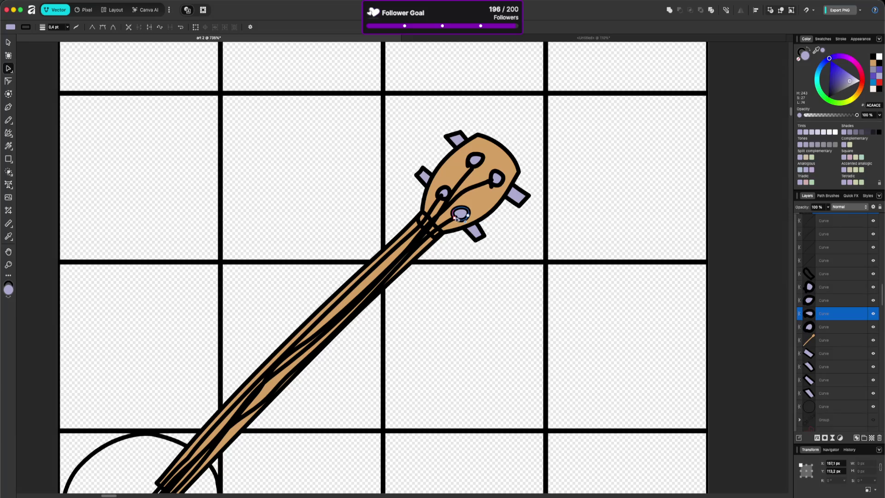
pyautogui.click(440, 200)
pyautogui.moveTo(439, 200); pyautogui.dragTo(439, 198)
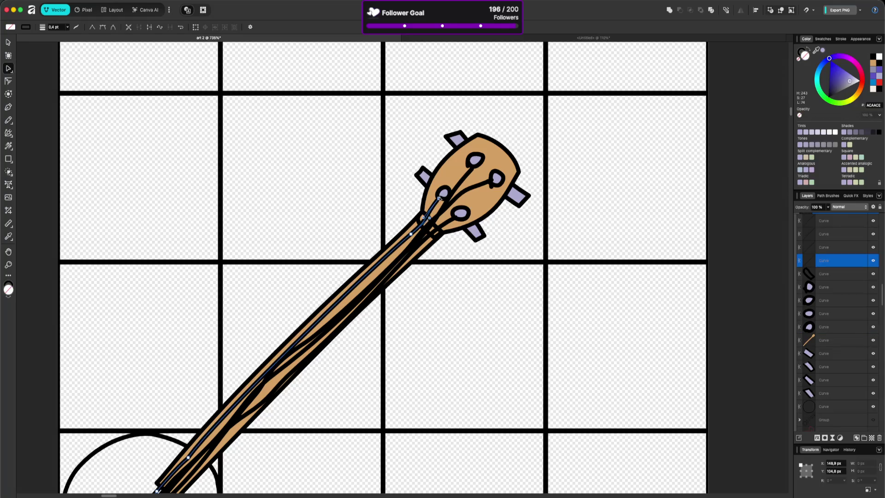
# Step: Nudge the headstock strings' end points with the arrow keys to line them up with the knobs
pyautogui.click(493, 179)
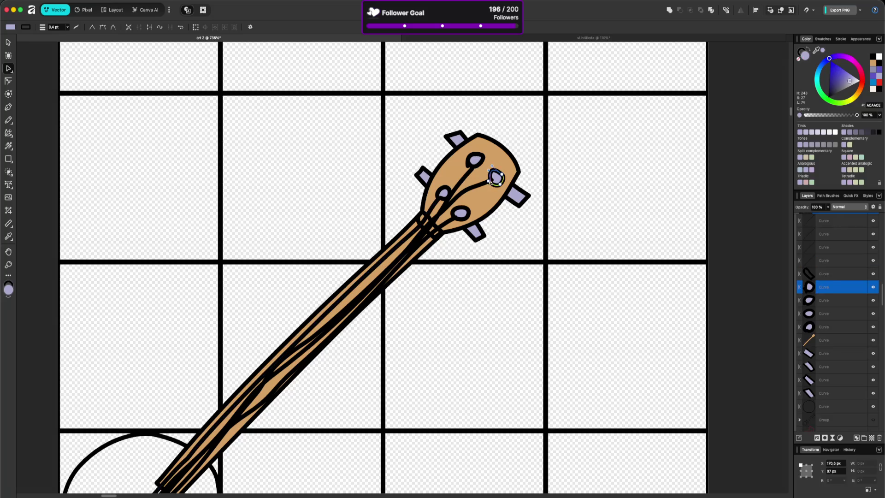
pyautogui.click(504, 192)
pyautogui.click(486, 180)
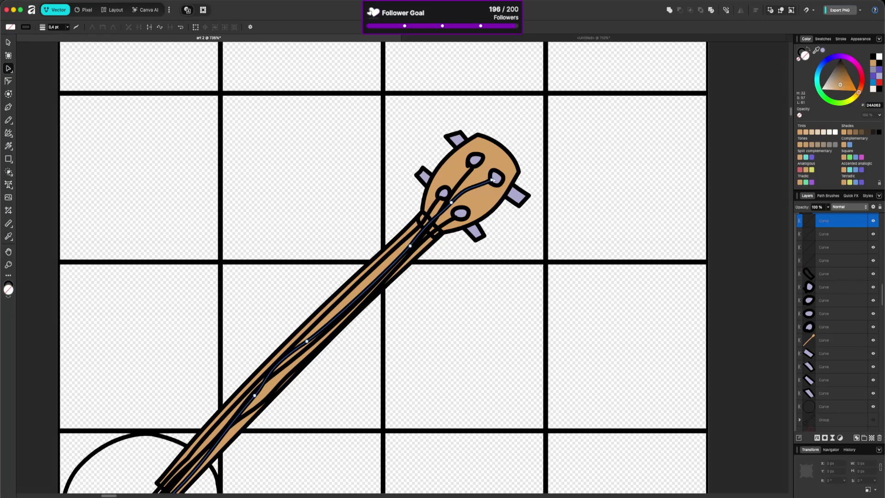
pyautogui.press('Left')
pyautogui.press('Down')
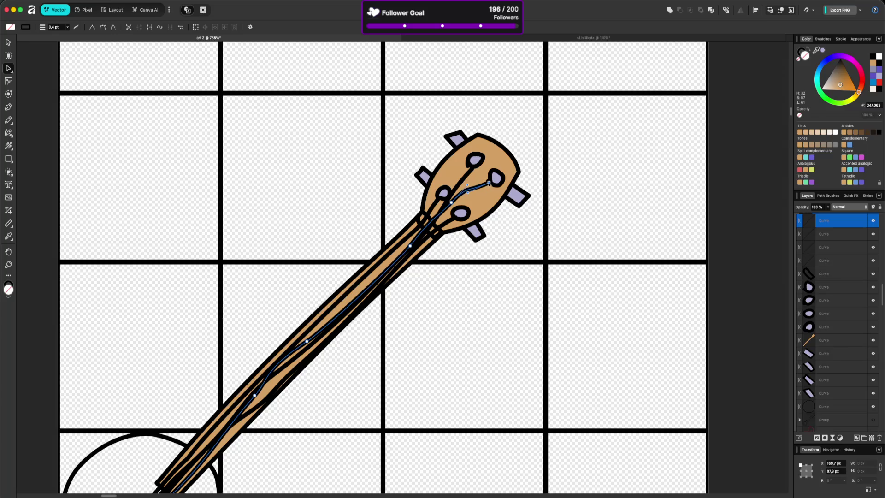
pyautogui.click(473, 171)
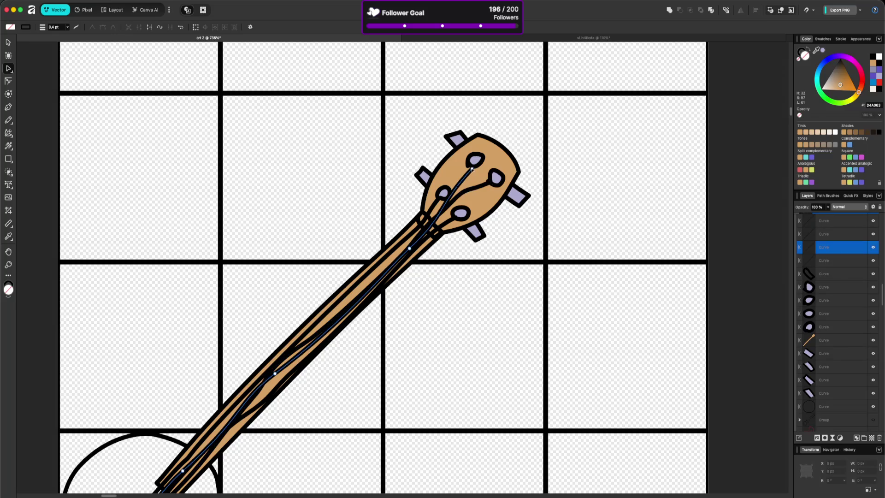
pyautogui.click(484, 186)
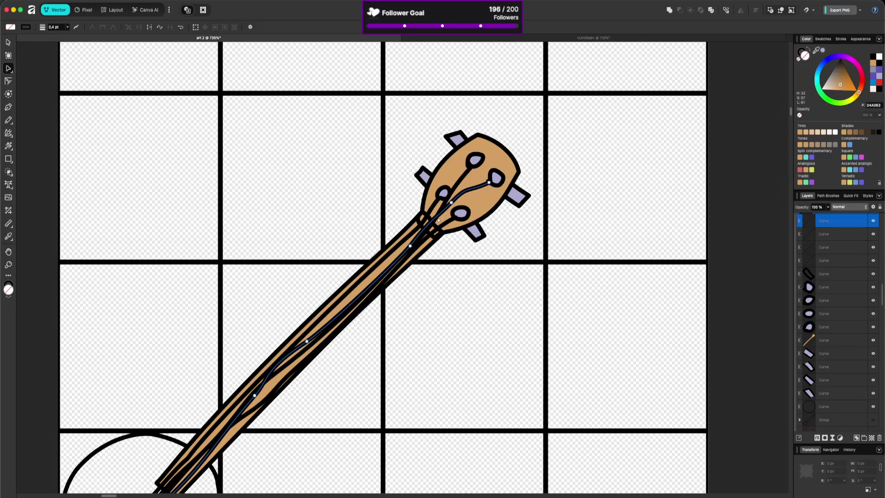
pyautogui.click(434, 225)
pyautogui.press('Up')
pyautogui.press('Up')
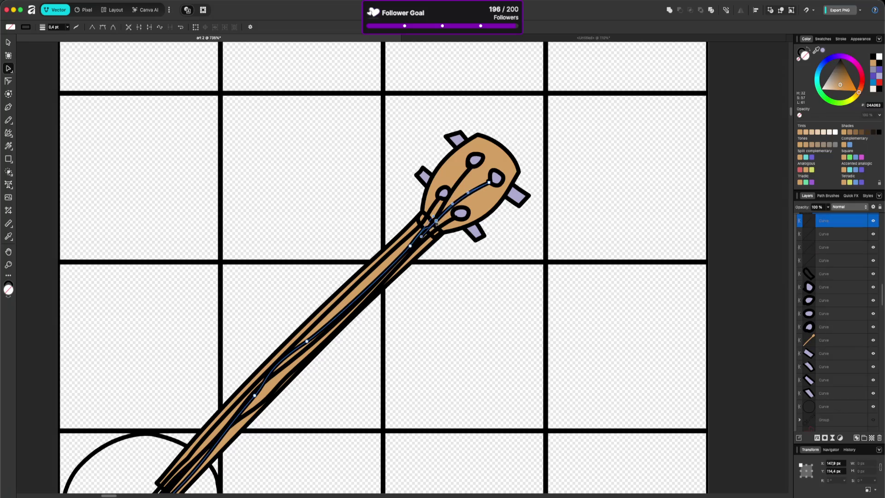
# Step: Shift the lower point of the string to the top-left knob slightly left
pyautogui.click(489, 182)
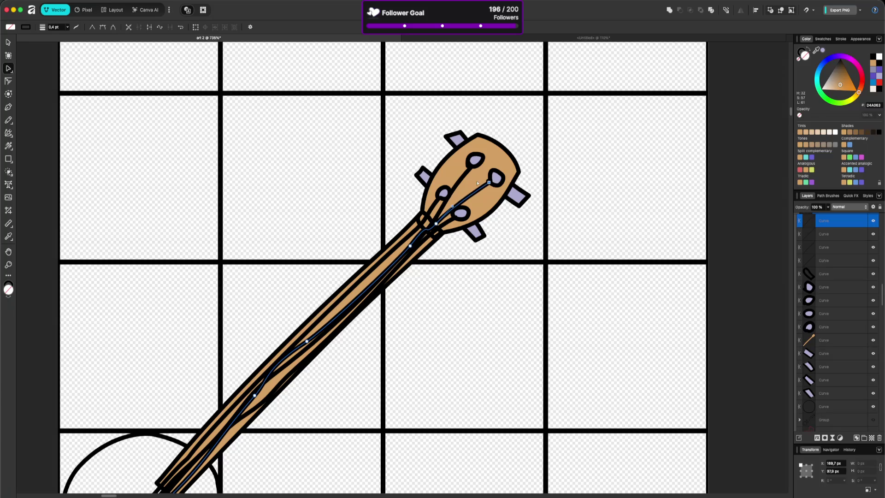
pyautogui.click(468, 172)
pyautogui.click(472, 167)
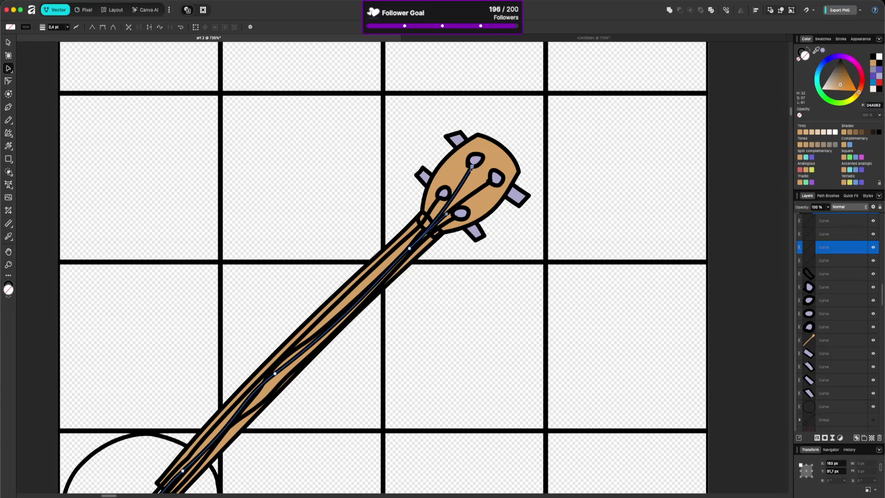
pyautogui.click(432, 222)
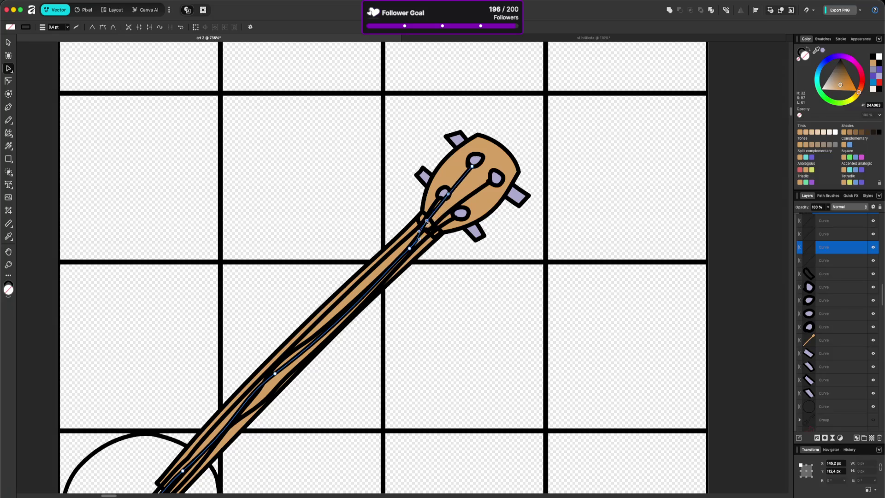
pyautogui.moveTo(432, 222); pyautogui.dragTo(429, 221)
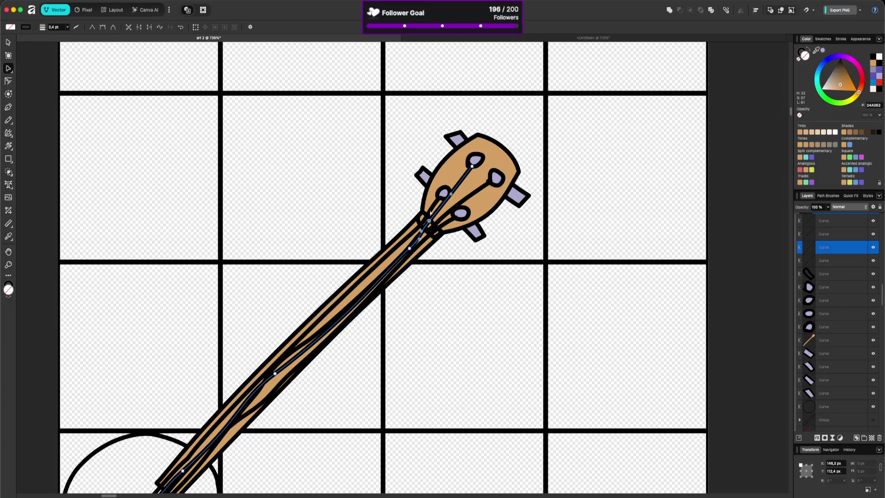
pyautogui.click(429, 215)
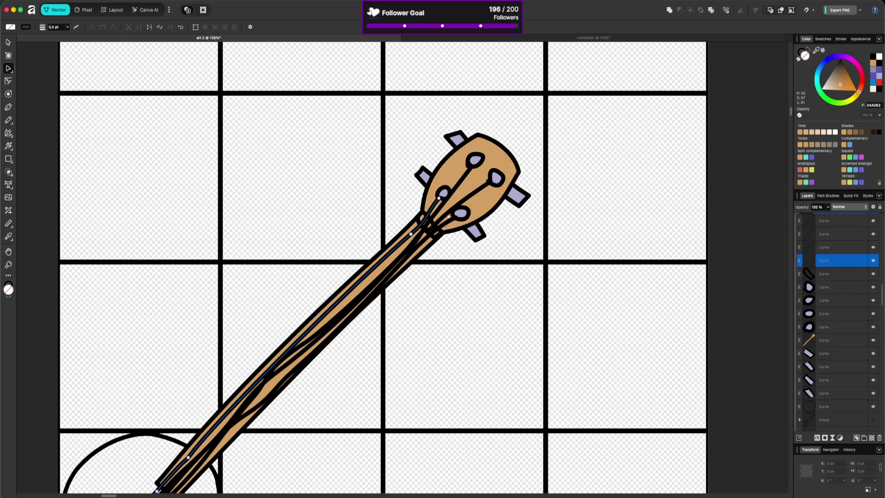
pyautogui.click(428, 215)
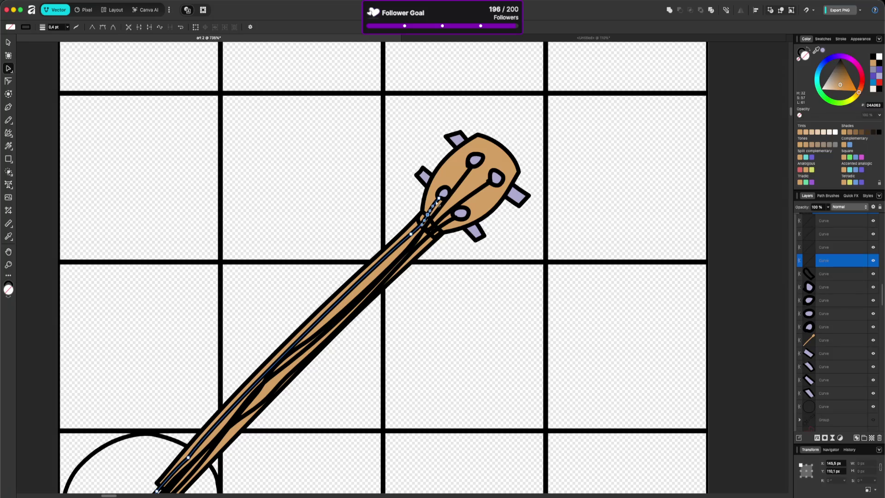
pyautogui.click(438, 198)
pyautogui.click(428, 214)
# Step: Straighten another knob string and nudge its end slightly left
pyautogui.click(453, 218)
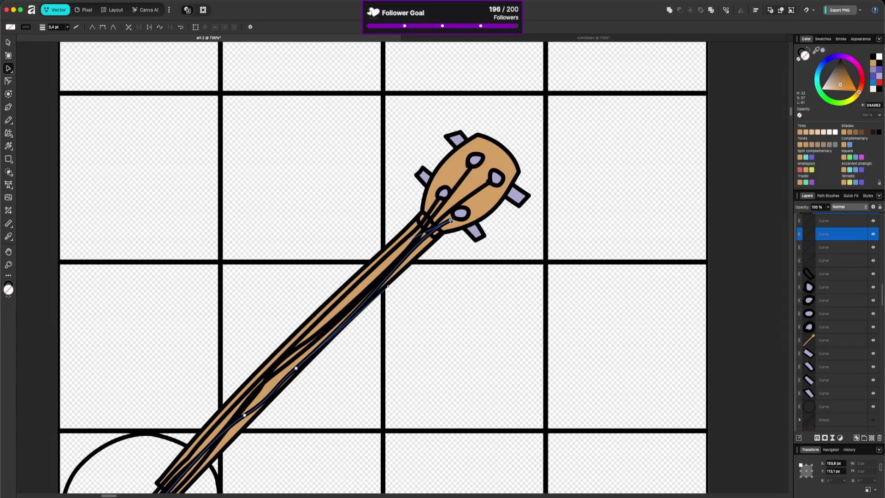
pyautogui.hotkey('ctrl', 'z')
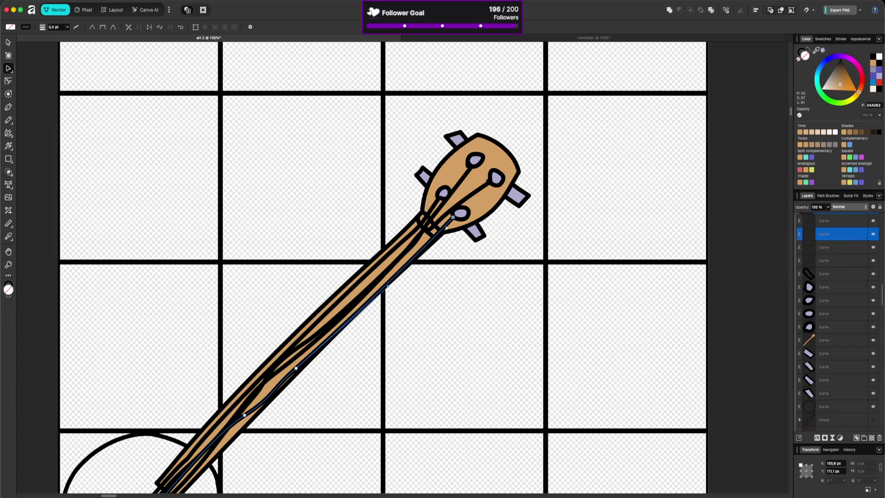
pyautogui.press('Left')
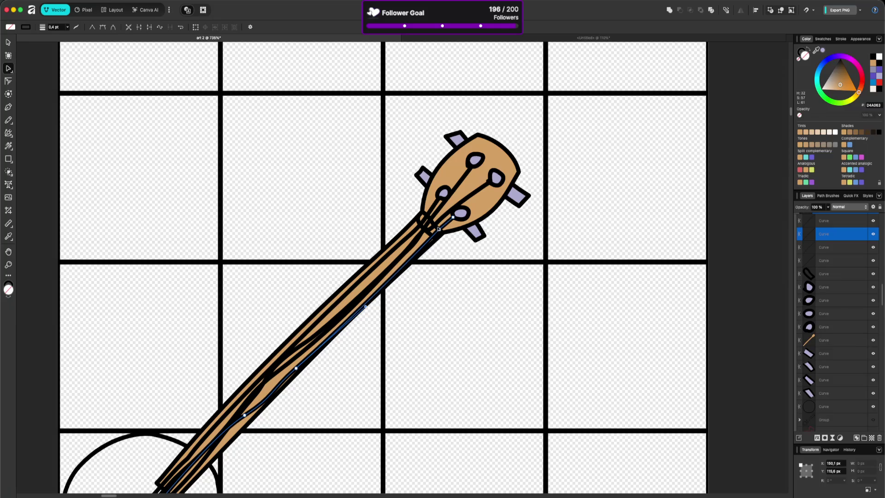
pyautogui.click(489, 183)
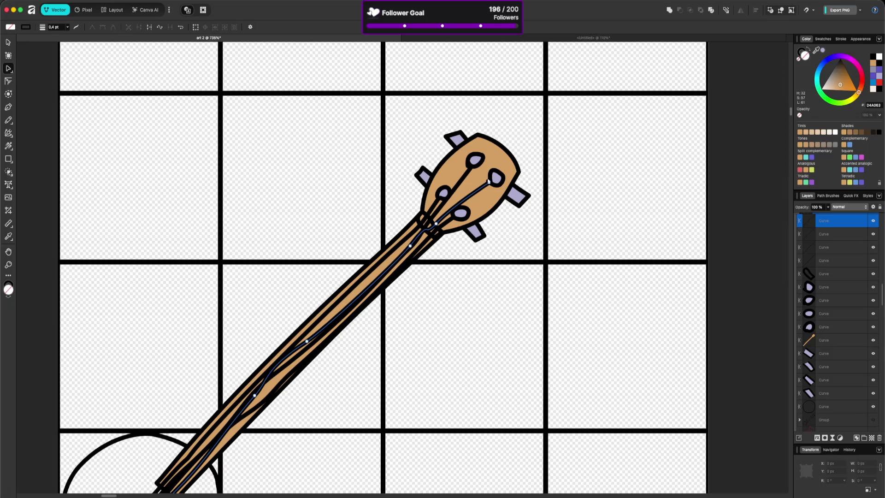
pyautogui.click(489, 180)
pyautogui.click(489, 182)
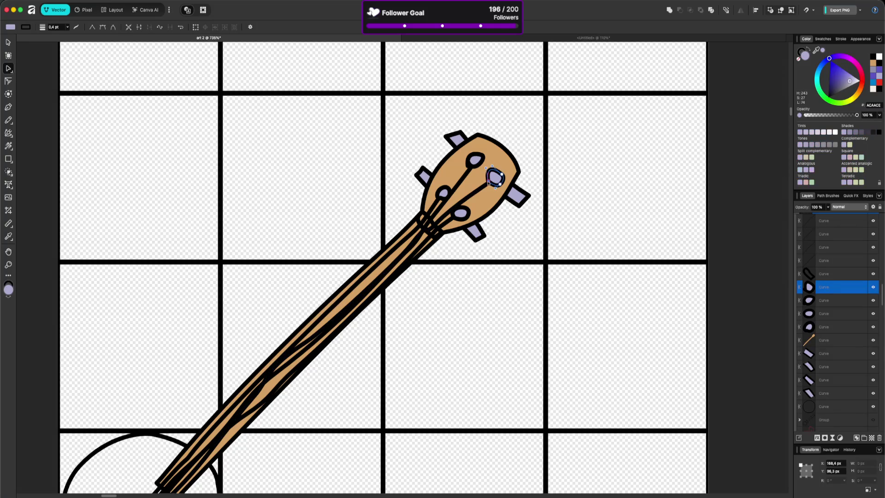
pyautogui.click(521, 249)
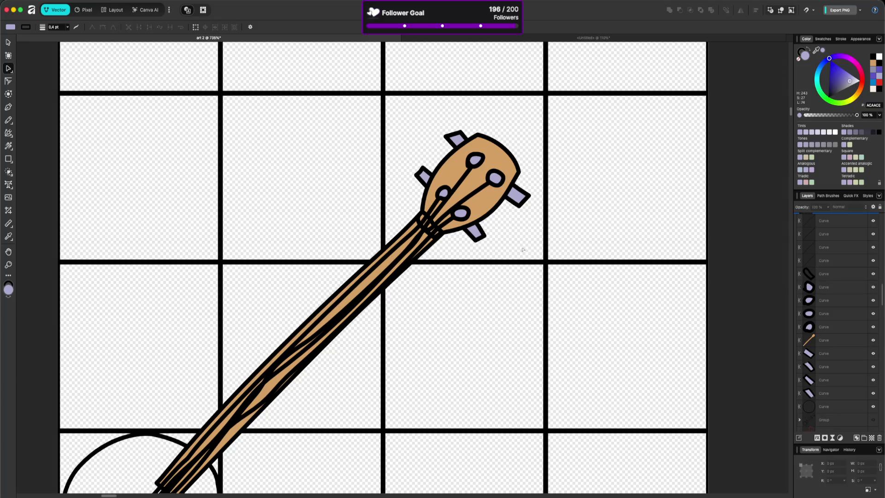
# Step: Bend two headstock strings so they curve toward their pegs
pyautogui.click(456, 189)
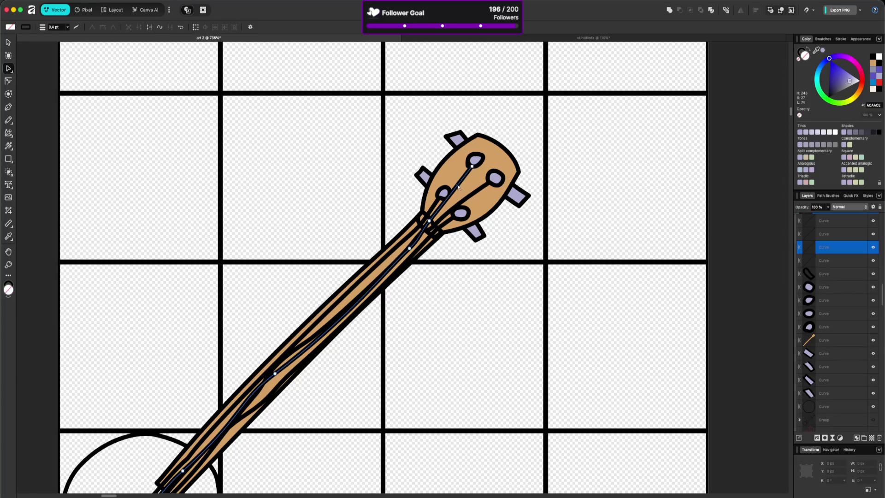
pyautogui.moveTo(460, 188); pyautogui.dragTo(453, 199)
pyautogui.click(485, 280)
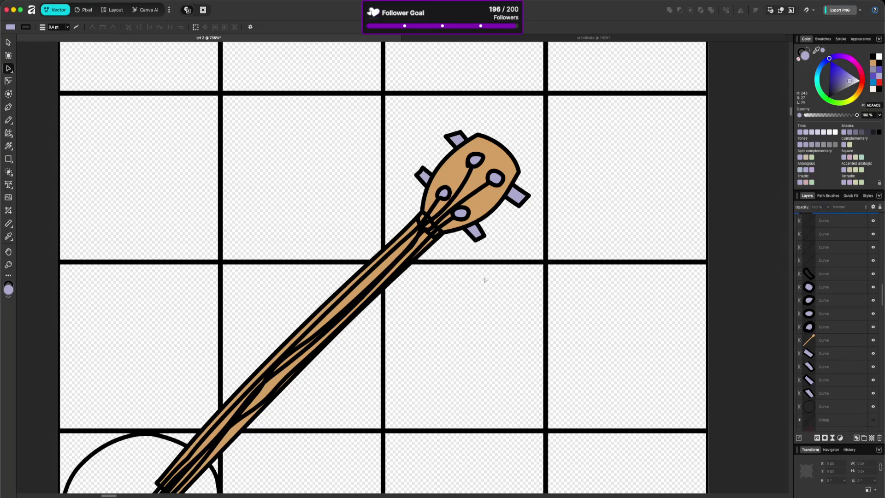
pyautogui.click(469, 197)
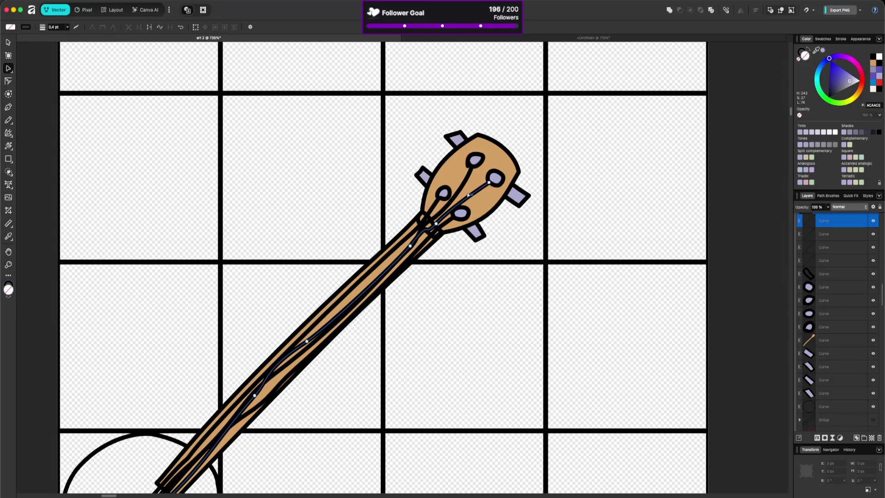
pyautogui.moveTo(468, 195); pyautogui.dragTo(472, 193)
# Step: Round out the lower-left tuning peg and move the upper-left peg slightly up-left
pyautogui.click(463, 214)
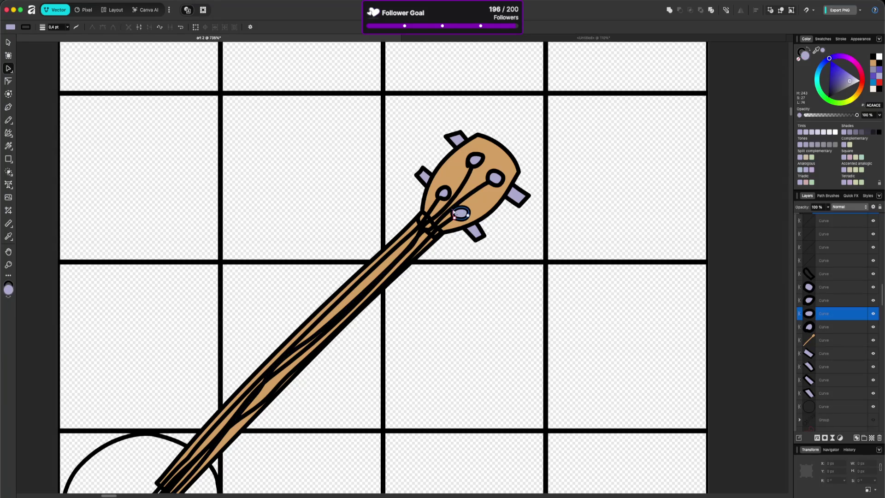
pyautogui.moveTo(468, 211); pyautogui.dragTo(458, 215)
pyautogui.click(509, 312)
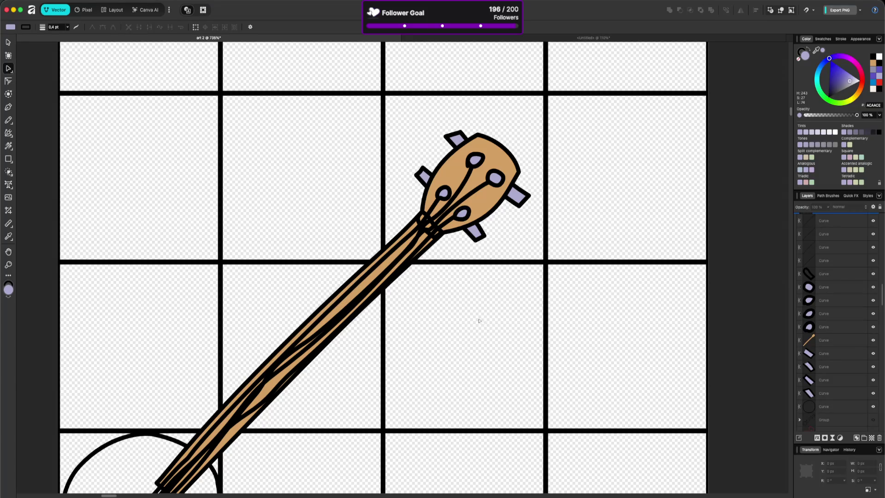
pyautogui.click(448, 192)
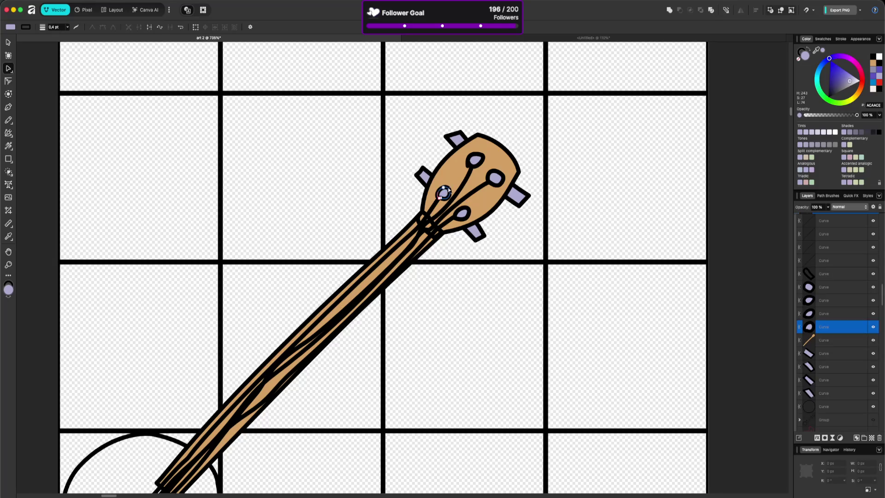
pyautogui.press('v')
pyautogui.moveTo(447, 192); pyautogui.dragTo(445, 189)
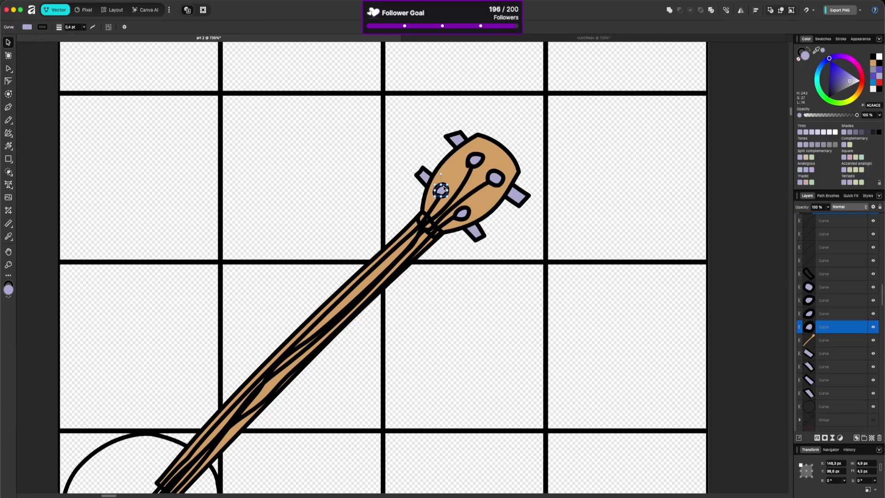
# Step: Adjust one headstock string's curve where it meets the neck
pyautogui.click(438, 202)
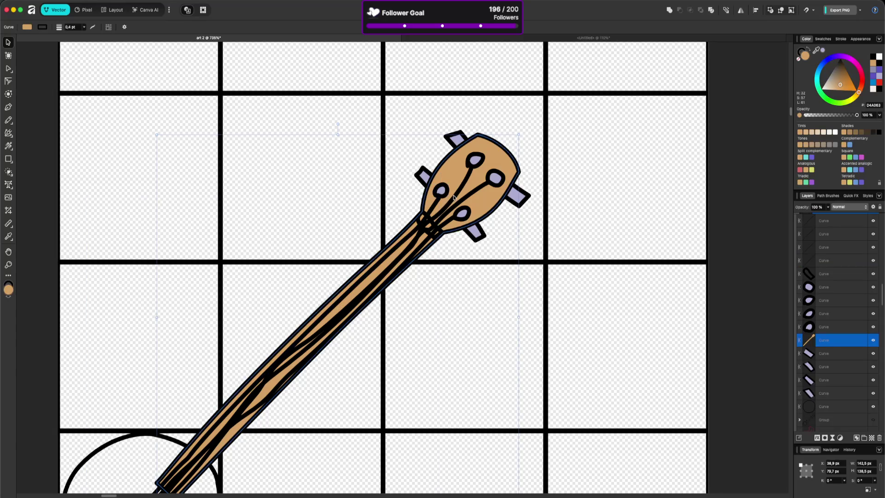
pyautogui.doubleClick(455, 197)
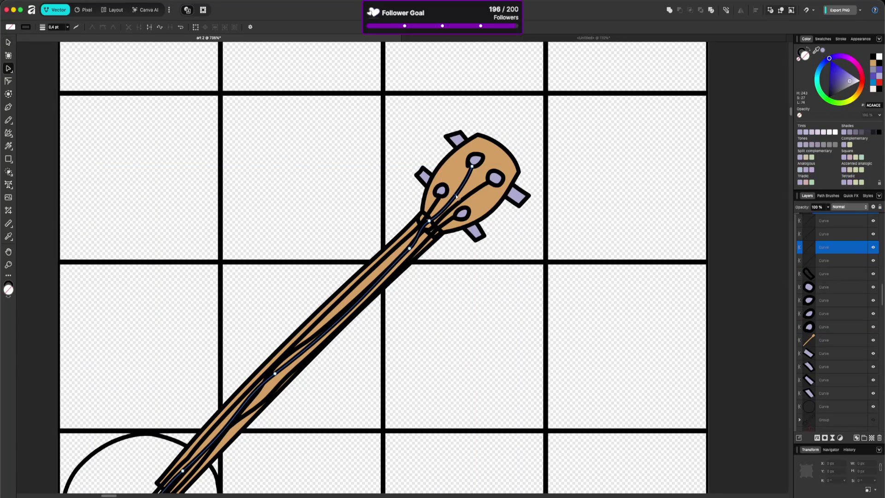
pyautogui.moveTo(456, 197); pyautogui.dragTo(454, 194)
pyautogui.click(492, 283)
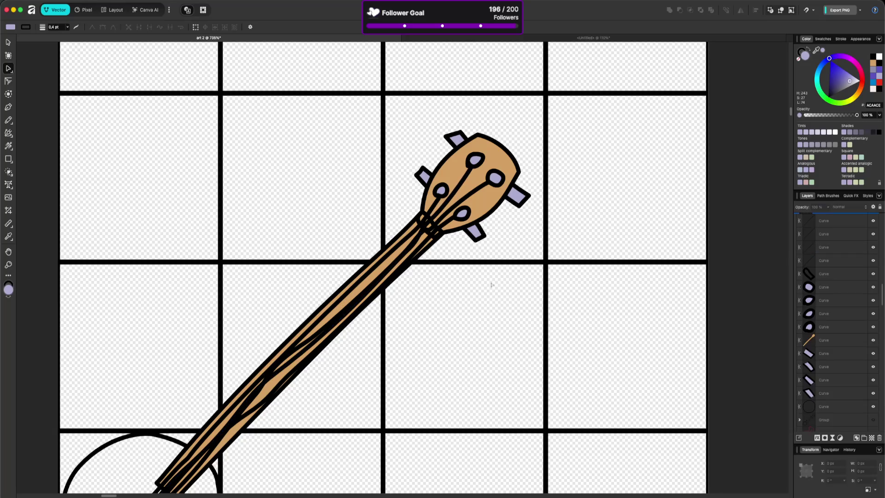
pyautogui.scroll(-1, 455, 329)
# Step: Undo a hooked reshape of a neck string and delete its extra nodes near the drum
pyautogui.hscroll(-5, 454, 323)
pyautogui.scroll(-3, 454, 322)
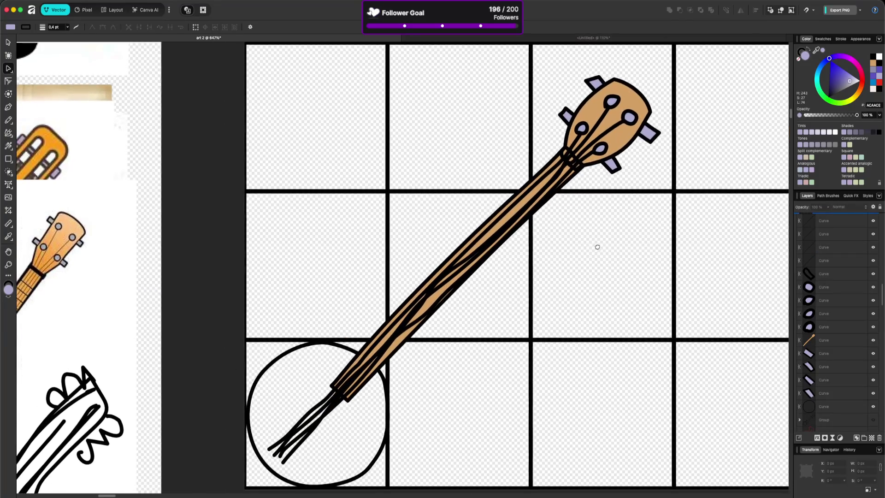
pyautogui.click(566, 156)
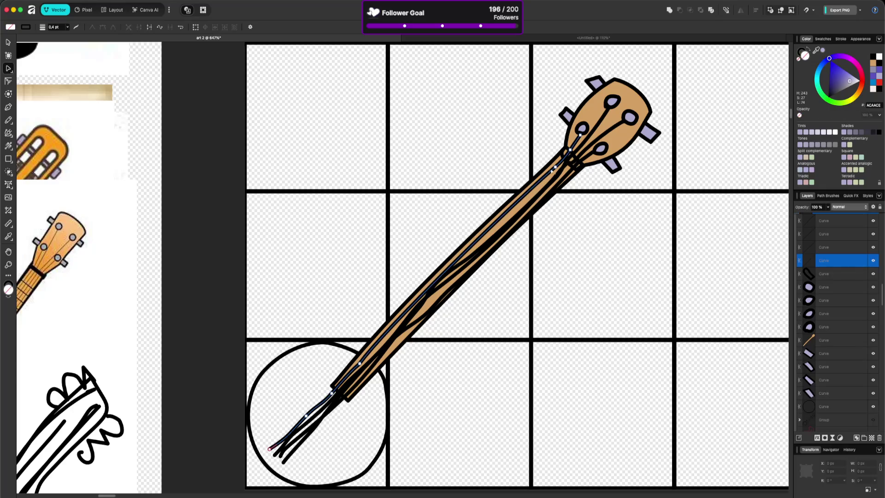
pyautogui.moveTo(566, 162); pyautogui.dragTo(548, 171)
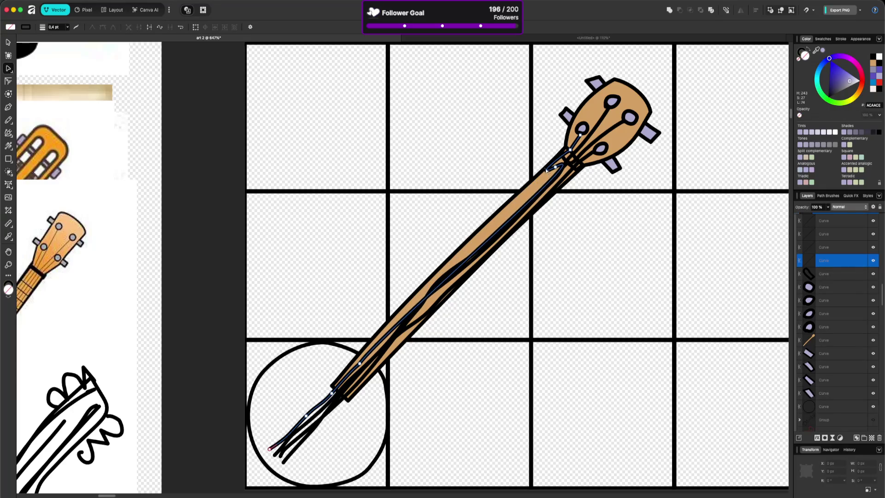
pyautogui.click(546, 174)
pyautogui.hotkey('ctrl', 'z')
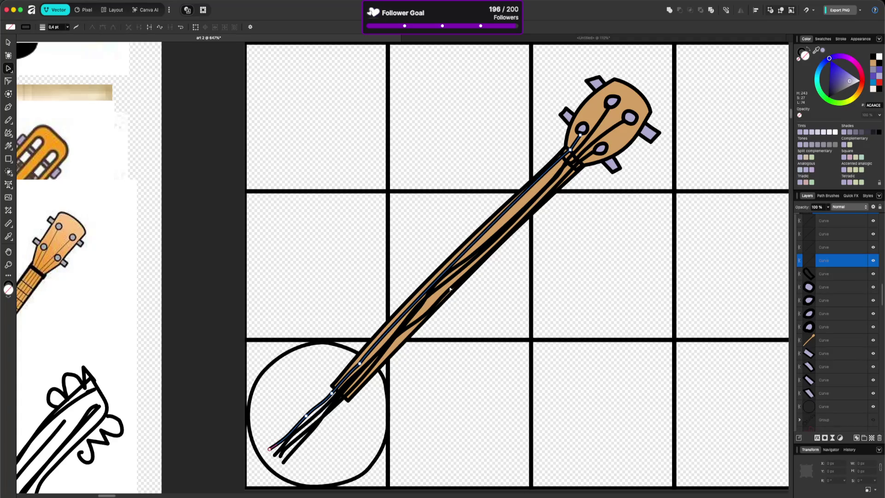
pyautogui.moveTo(335, 390); pyautogui.dragTo(286, 429)
pyautogui.press('Delete')
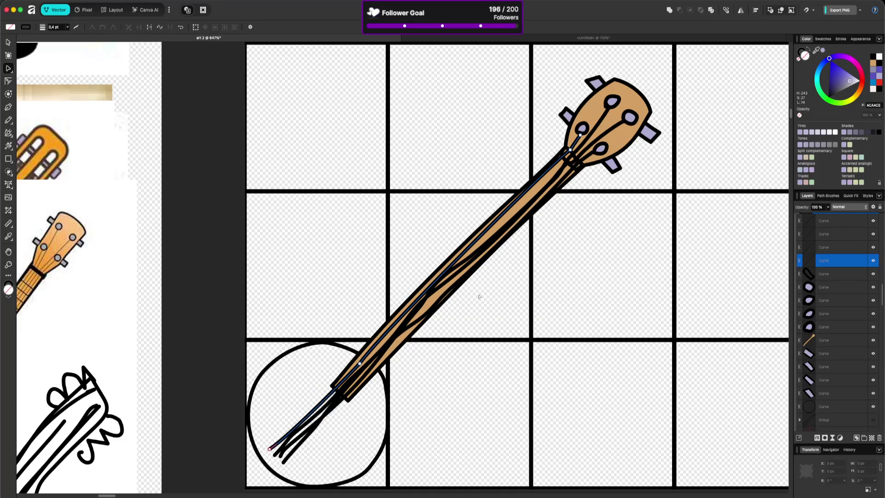
# Step: Delete surplus nodes on two more strings so they run straight along the neck
pyautogui.click(480, 250)
pyautogui.click(540, 188)
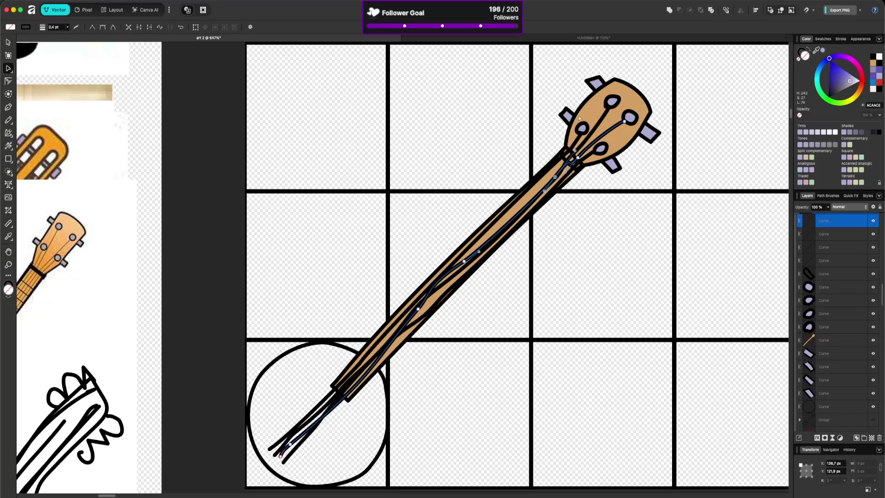
pyautogui.press('Delete')
pyautogui.click(566, 165)
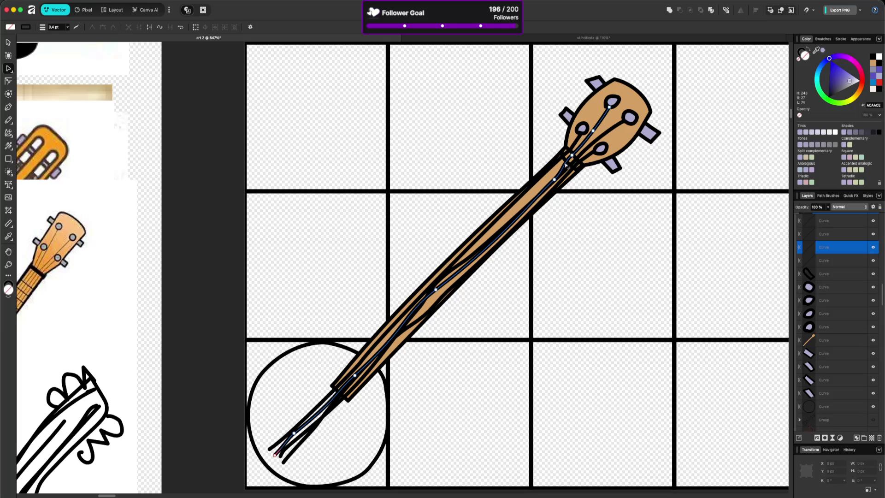
pyautogui.moveTo(566, 172)
pyautogui.mouseDown()
pyautogui.moveTo(516, 196)
pyautogui.moveTo(390, 306)
pyautogui.mouseUp()
pyautogui.press('Delete')
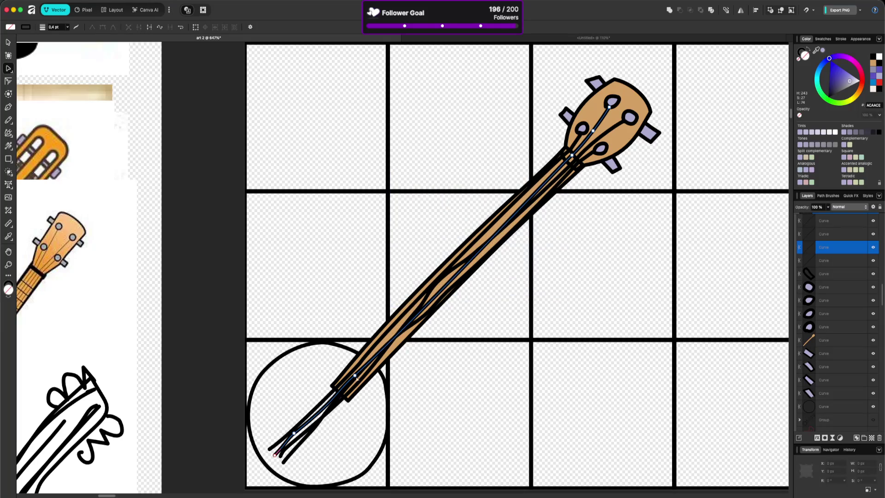
pyautogui.click(339, 391)
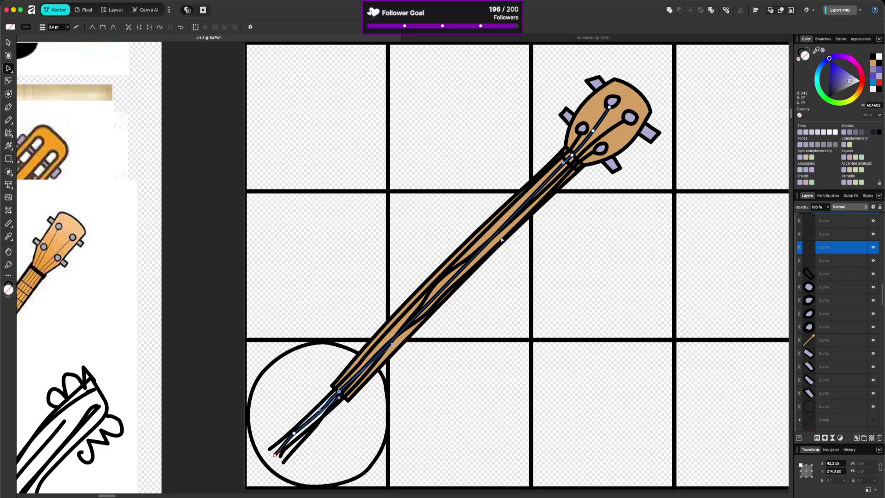
pyautogui.moveTo(392, 345); pyautogui.dragTo(390, 334)
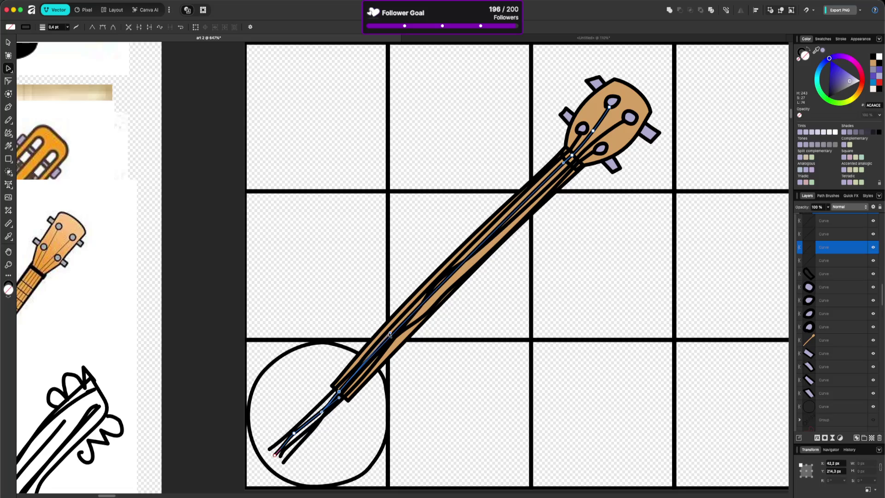
# Step: Straighten a wavy string, copy it, and bend the new string up to the upper peg
pyautogui.click(543, 192)
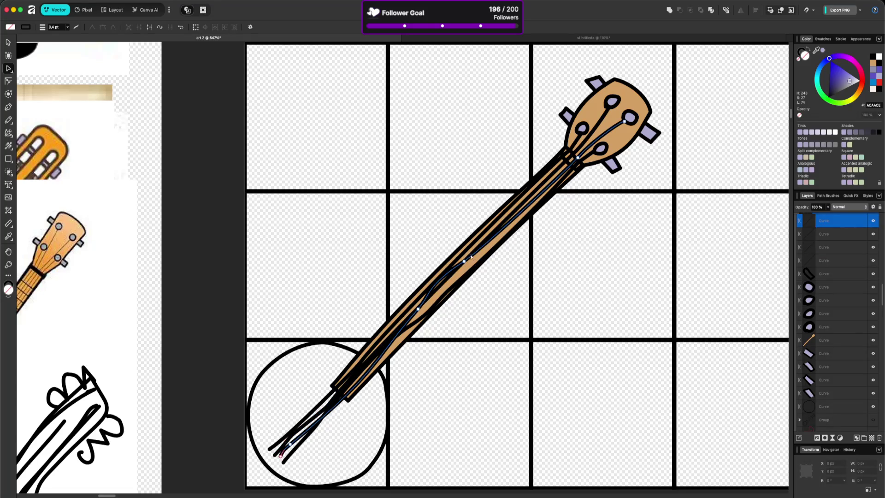
pyautogui.moveTo(471, 257); pyautogui.dragTo(401, 331)
pyautogui.moveTo(493, 242)
pyautogui.mouseDown()
pyautogui.moveTo(391, 320)
pyautogui.moveTo(381, 338)
pyautogui.mouseUp()
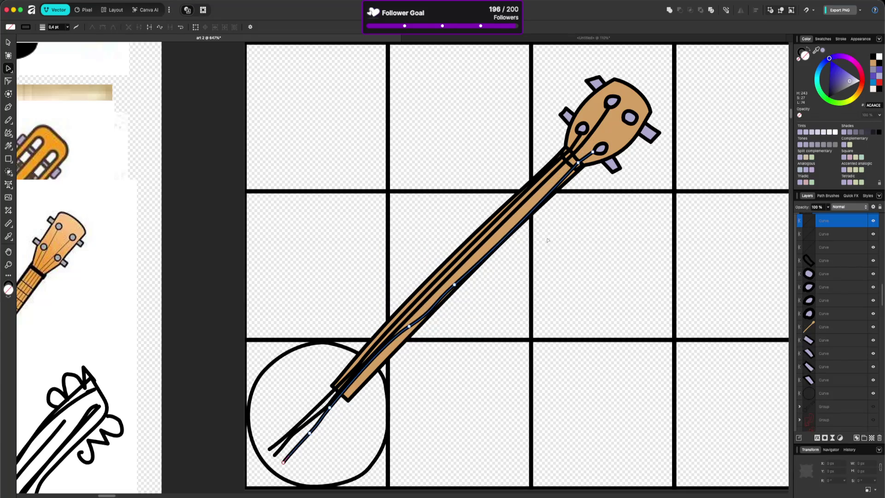
pyautogui.hotkey('ctrl', 'v')
pyautogui.click(570, 247)
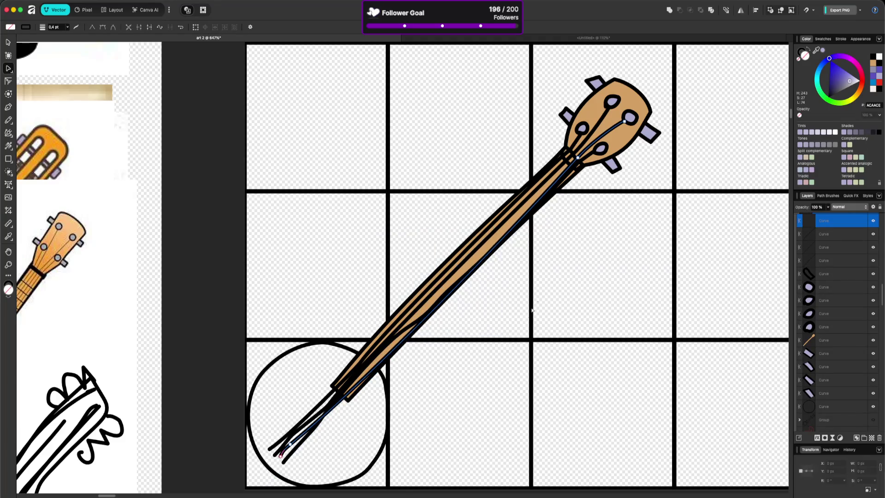
pyautogui.moveTo(563, 176); pyautogui.dragTo(559, 175)
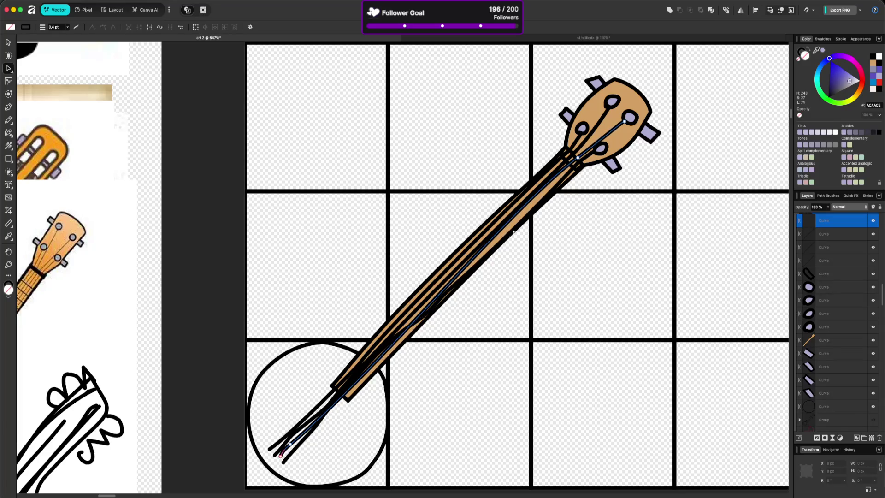
# Step: Try removing nodes from another string, then undo the removal
pyautogui.click(561, 181)
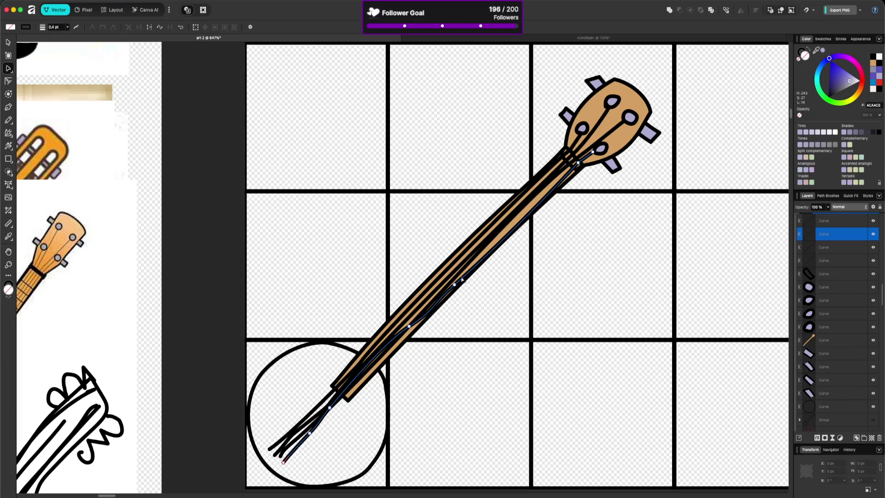
pyautogui.moveTo(462, 277); pyautogui.dragTo(420, 331)
pyautogui.press('Delete')
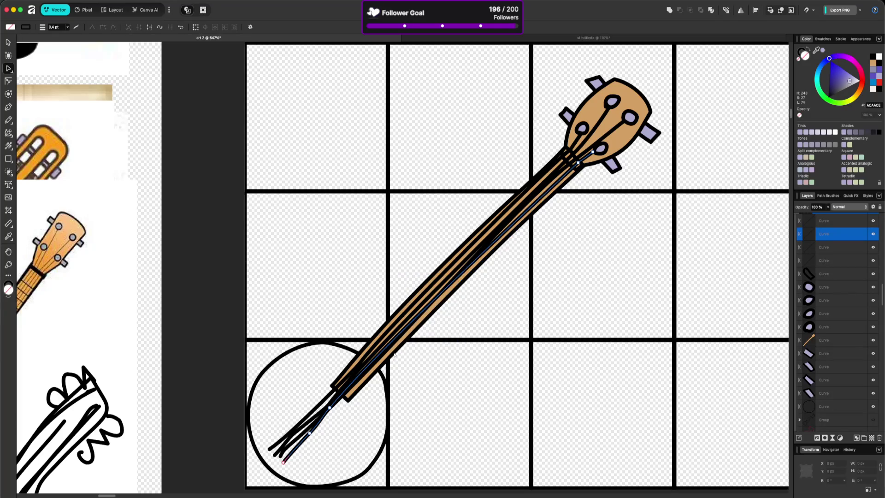
pyautogui.hotkey('ctrl', 'z')
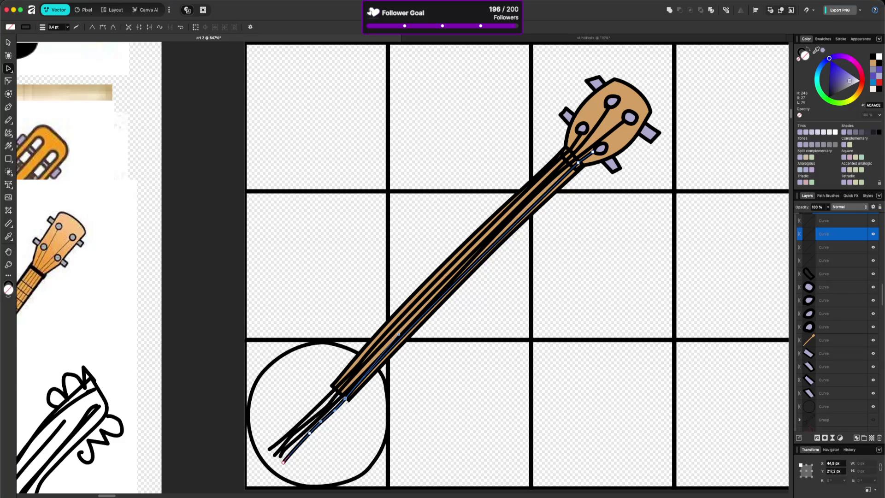
pyautogui.click(524, 262)
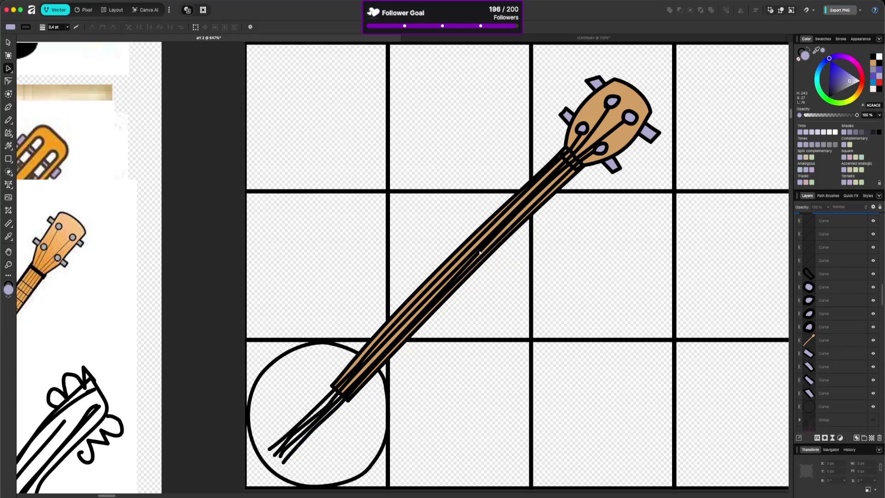
# Step: Reshape one string near the headstock so it follows the neck
pyautogui.click(479, 251)
pyautogui.click(478, 260)
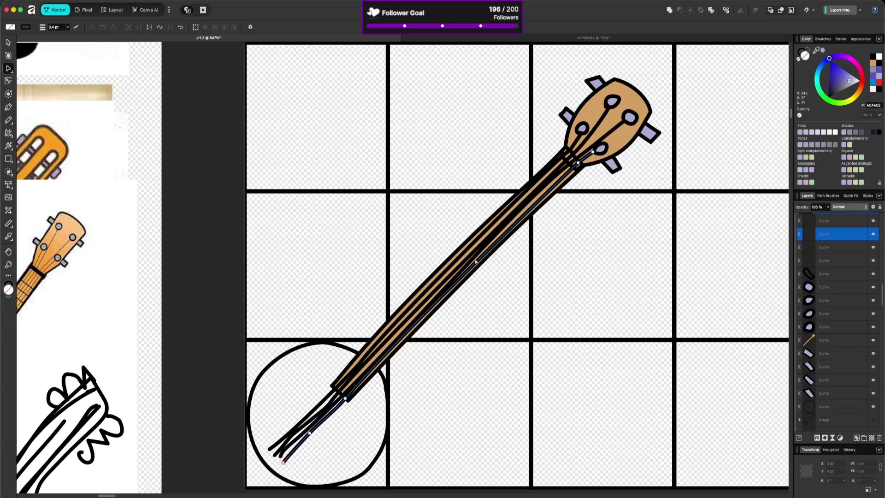
pyautogui.click(476, 252)
pyautogui.click(492, 243)
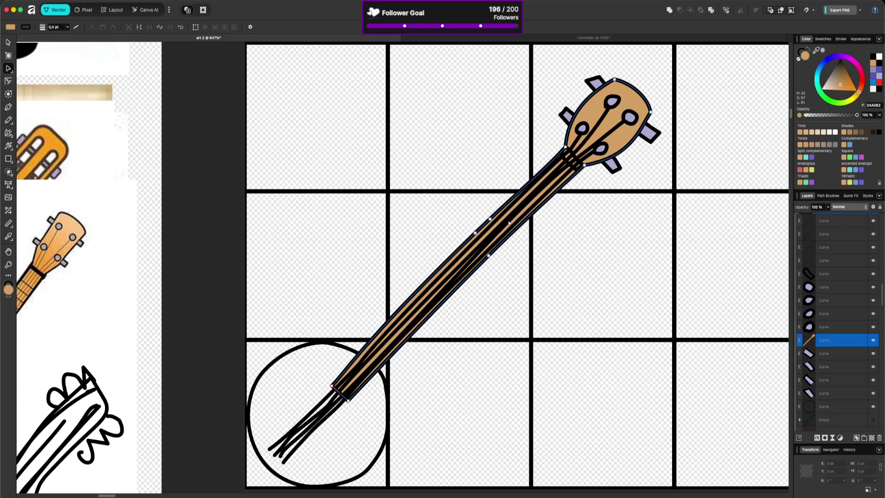
pyautogui.click(507, 223)
pyautogui.click(522, 215)
pyautogui.click(521, 212)
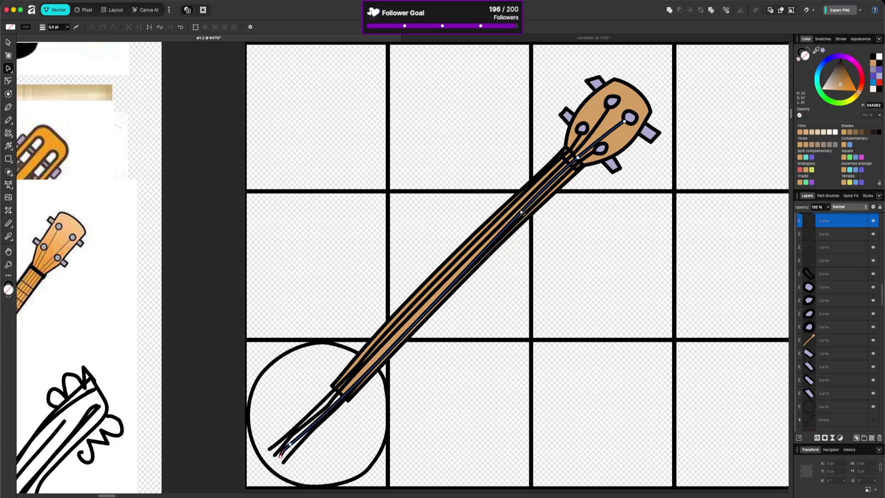
pyautogui.click(517, 201)
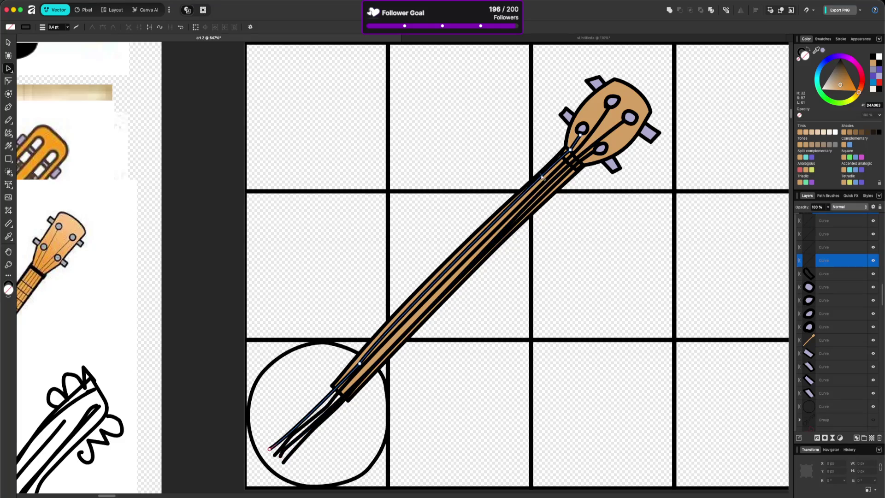
pyautogui.click(543, 176)
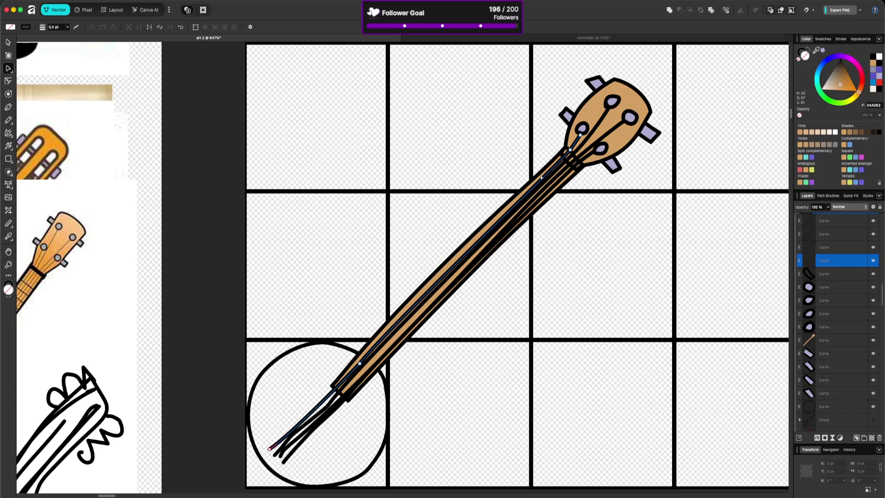
pyautogui.moveTo(536, 184); pyautogui.dragTo(524, 194)
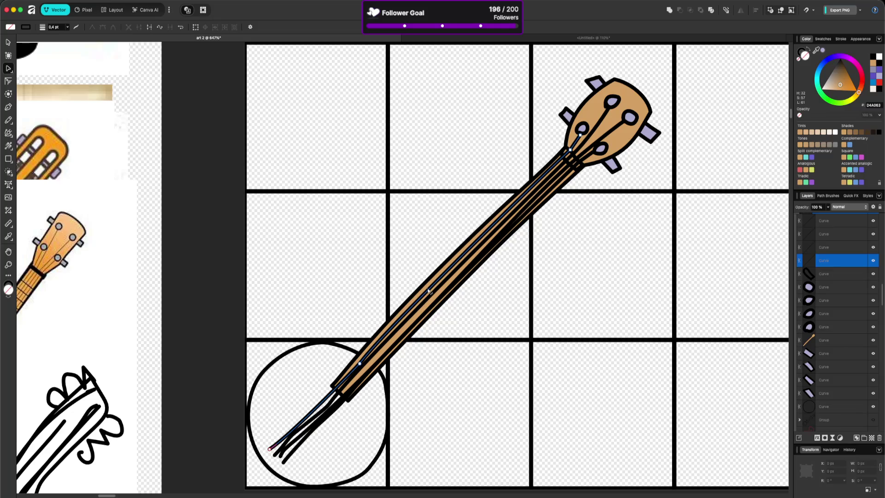
pyautogui.click(358, 362)
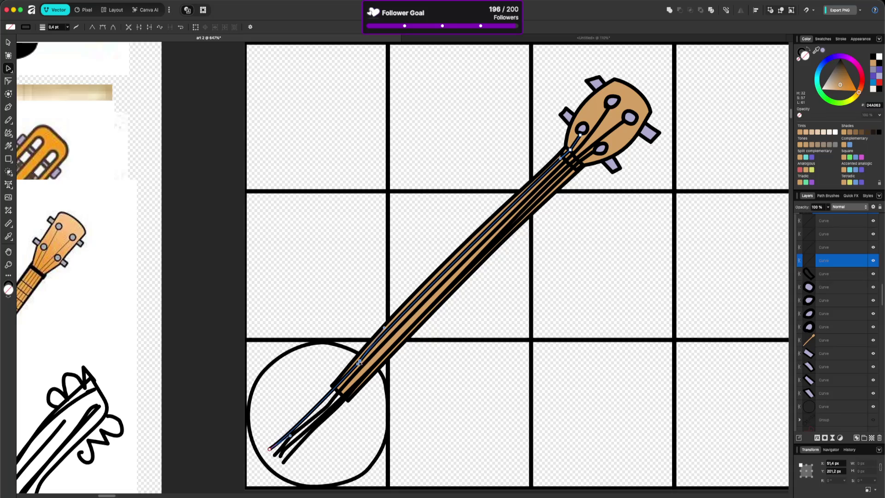
pyautogui.click(529, 305)
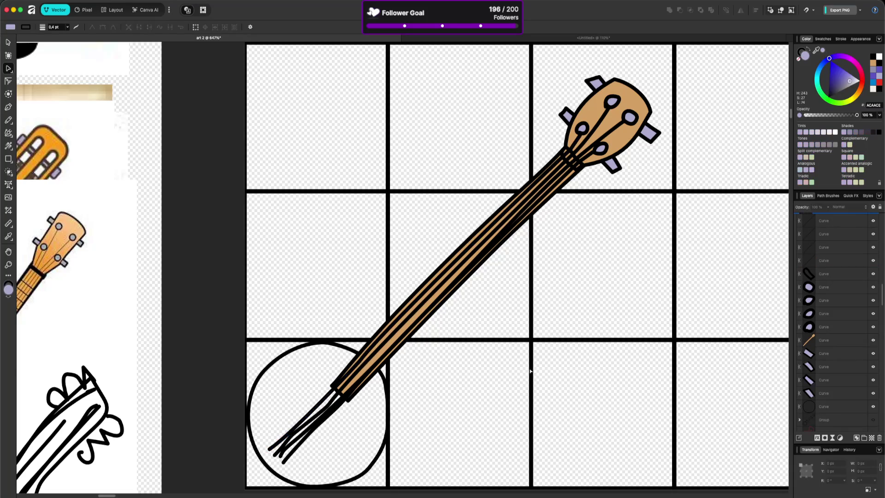
# Step: Bend a second string so it runs along the neck
pyautogui.click(515, 224)
pyautogui.click(509, 227)
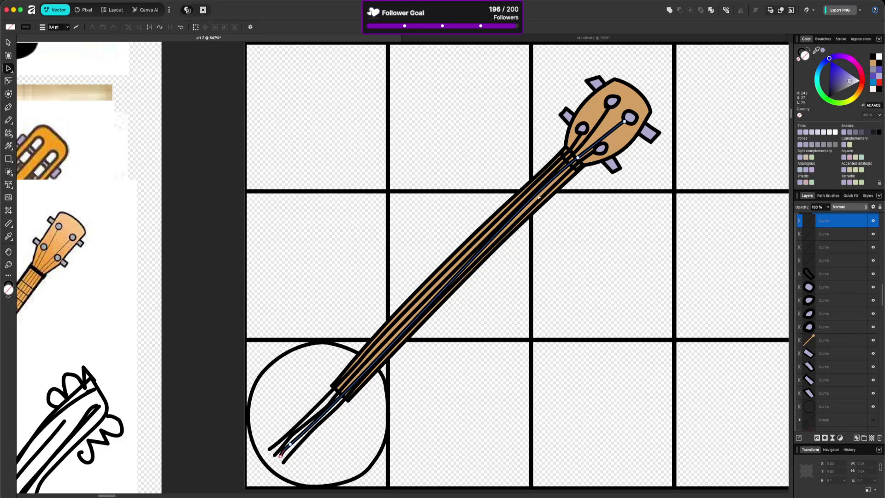
pyautogui.click(471, 263)
pyautogui.moveTo(523, 209); pyautogui.dragTo(536, 207)
pyautogui.click(535, 207)
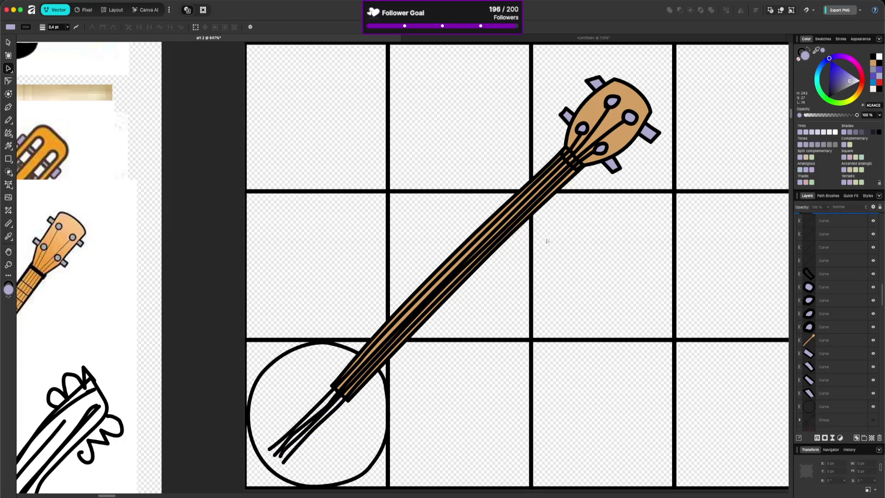
# Step: Select all four banjo strings, leaving the neck out of the selection
pyautogui.scroll(-10, 577, 212)
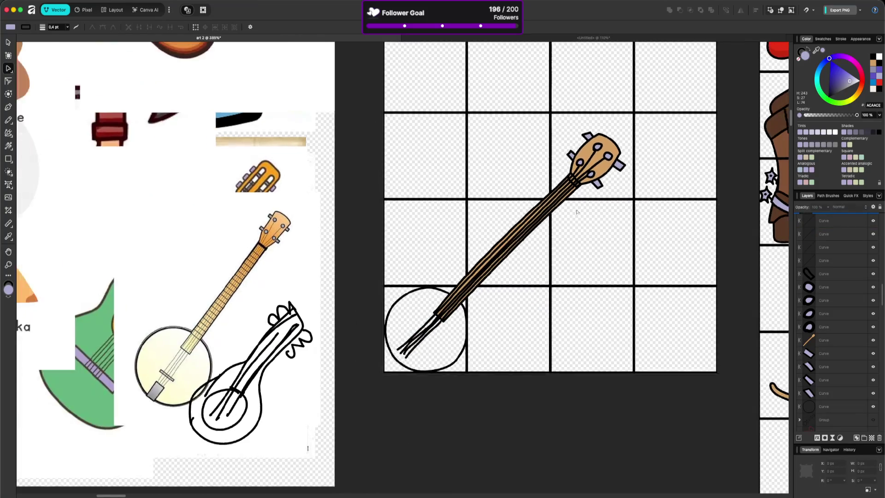
pyautogui.scroll(-3, 576, 212)
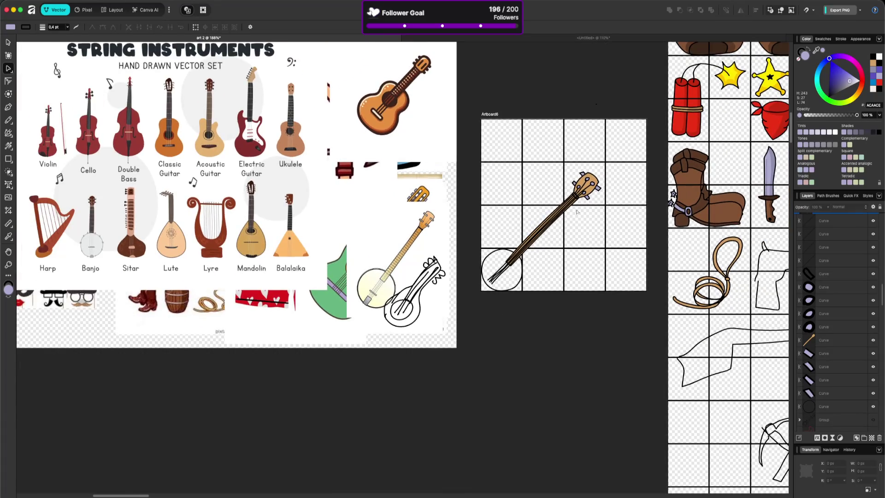
pyautogui.scroll(6, 576, 212)
pyautogui.scroll(2, 577, 212)
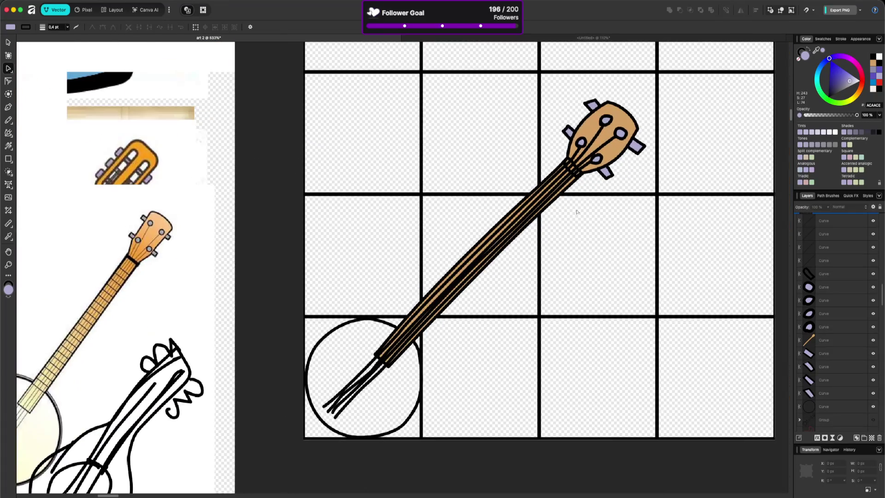
pyautogui.click(577, 152)
pyautogui.keyDown('shift'); pyautogui.click(589, 149); pyautogui.keyUp('shift')
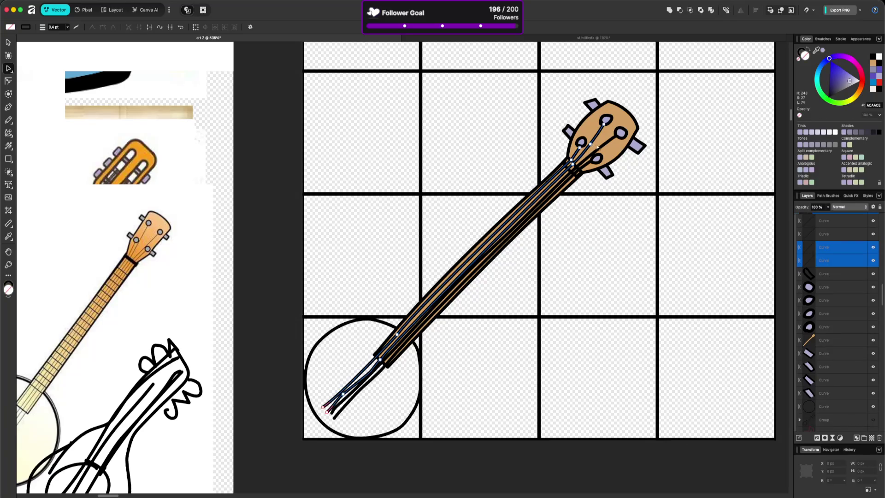
pyautogui.keyDown('shift'); pyautogui.click(600, 153); pyautogui.keyUp('shift')
pyautogui.keyDown('shift'); pyautogui.click(588, 168); pyautogui.keyUp('shift')
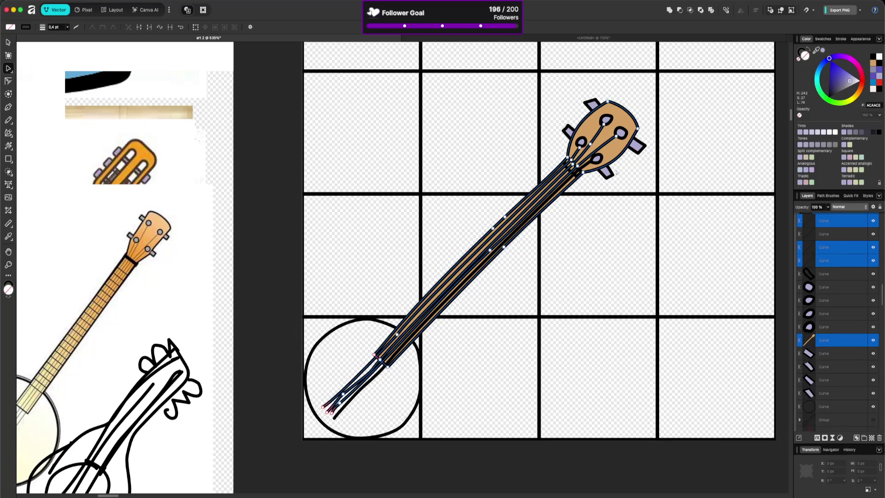
pyautogui.keyDown('shift'); pyautogui.click(595, 171); pyautogui.keyUp('shift')
pyautogui.keyDown('shift'); pyautogui.click(589, 165); pyautogui.keyUp('shift')
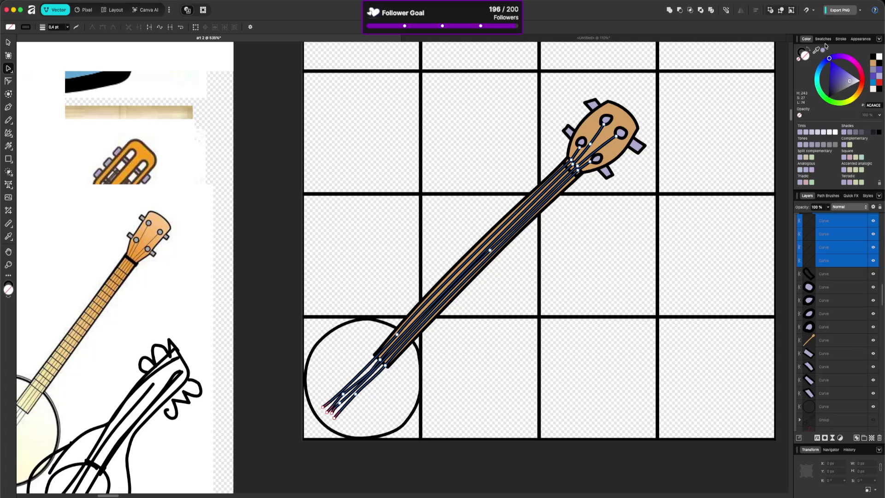
# Step: Set the selected strings' stroke width to 0,2 pt
pyautogui.click(840, 39)
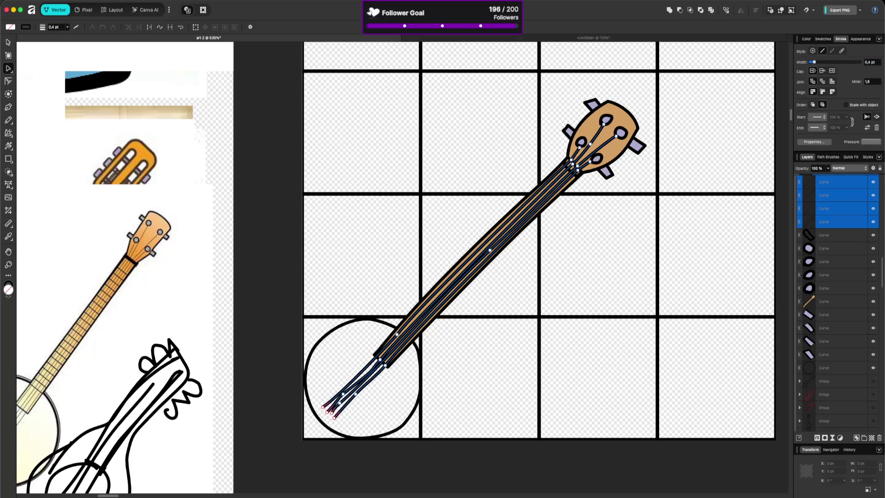
pyautogui.write('0')
pyautogui.press('Return')
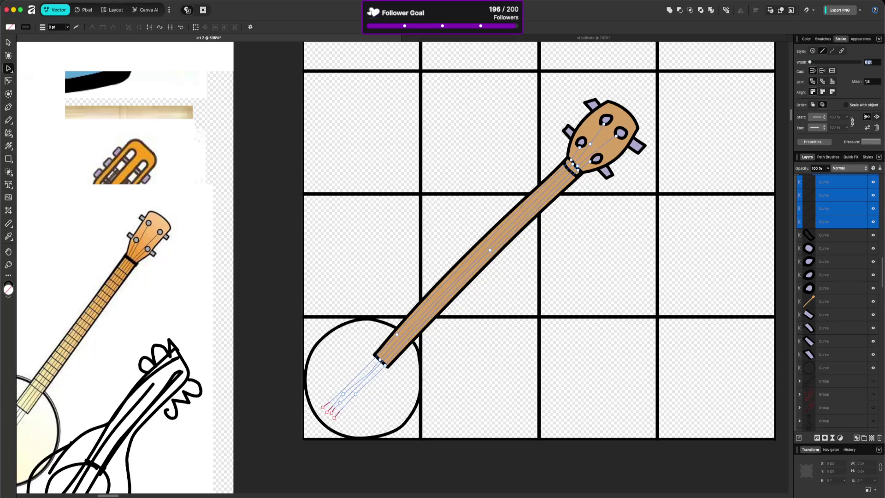
pyautogui.write('0,2')
pyautogui.press('Return')
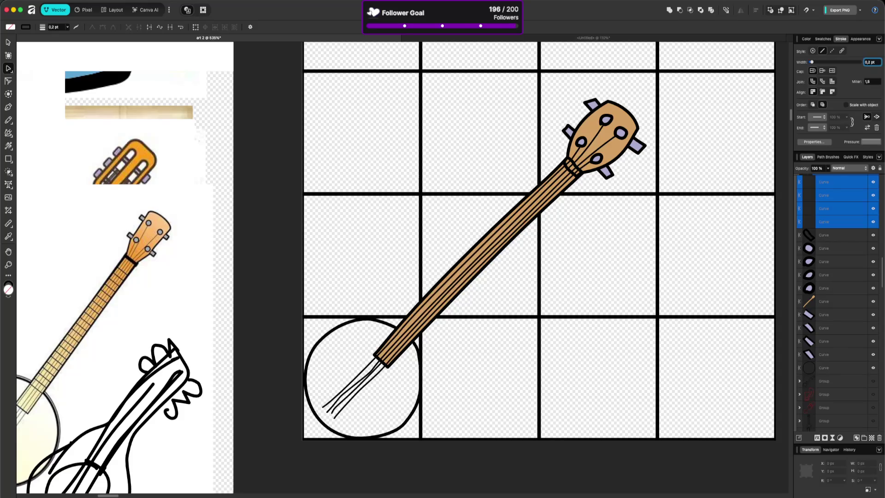
pyautogui.click(585, 297)
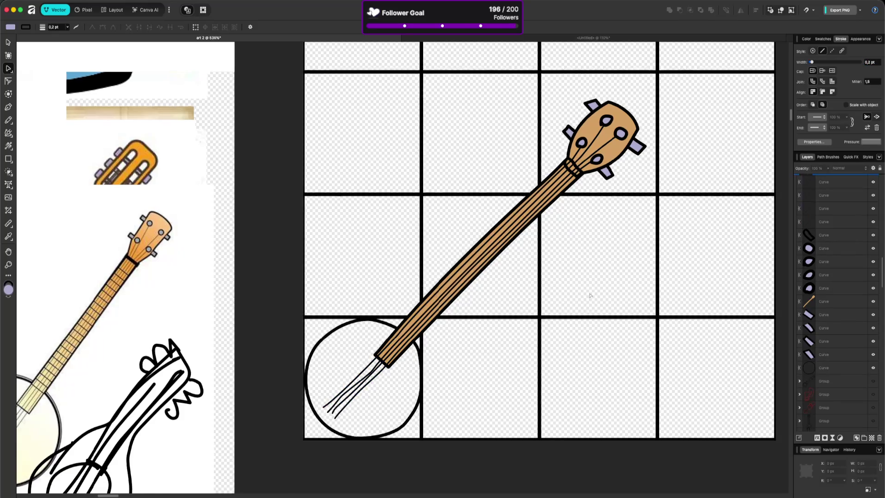
pyautogui.scroll(-3, 589, 295)
pyautogui.scroll(5, 527, 292)
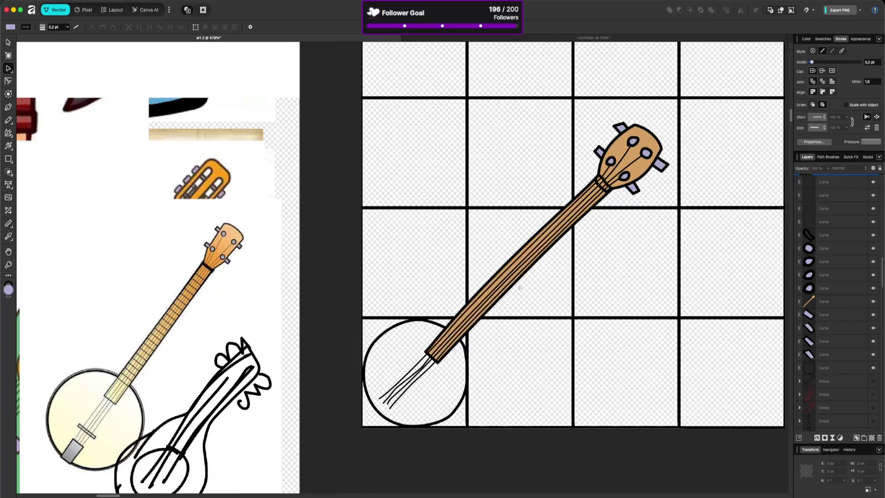
# Step: Straighten a string's curve along the neck, shifting one point slightly left
pyautogui.click(530, 235)
pyautogui.click(528, 237)
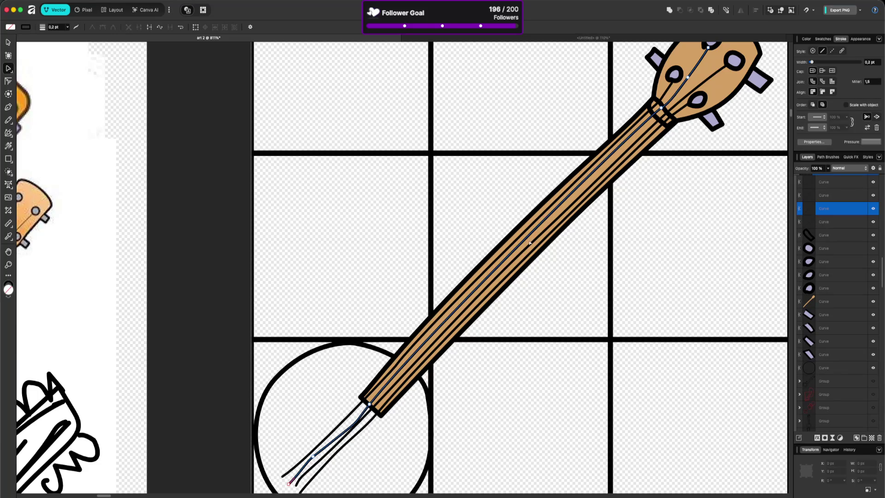
pyautogui.click(531, 243)
pyautogui.moveTo(533, 241)
pyautogui.mouseDown()
pyautogui.moveTo(507, 226)
pyautogui.moveTo(536, 238)
pyautogui.mouseUp()
pyautogui.click(535, 237)
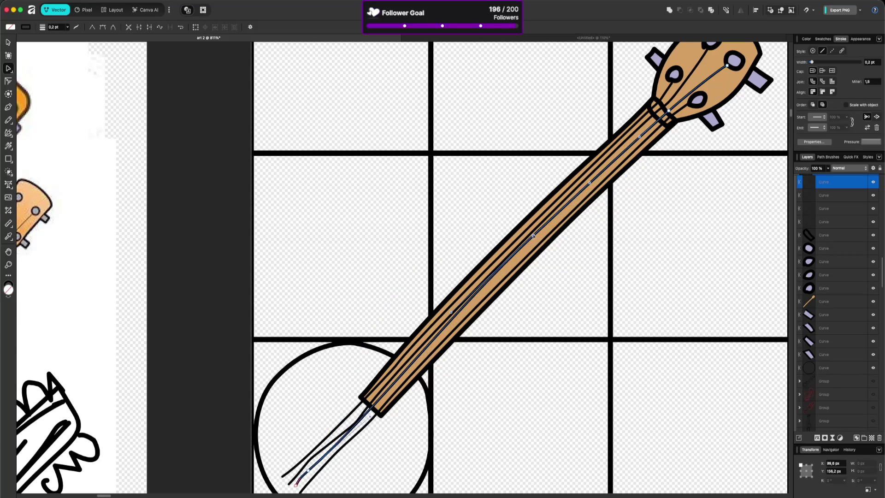
pyautogui.moveTo(535, 238); pyautogui.dragTo(533, 238)
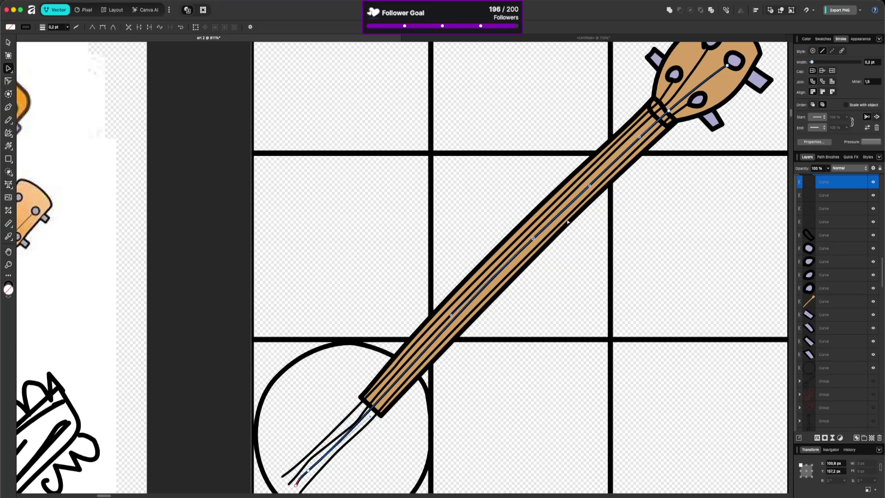
# Step: Bring up the editable points on the thin strings near the top of the neck
pyautogui.click(642, 136)
pyautogui.press('v')
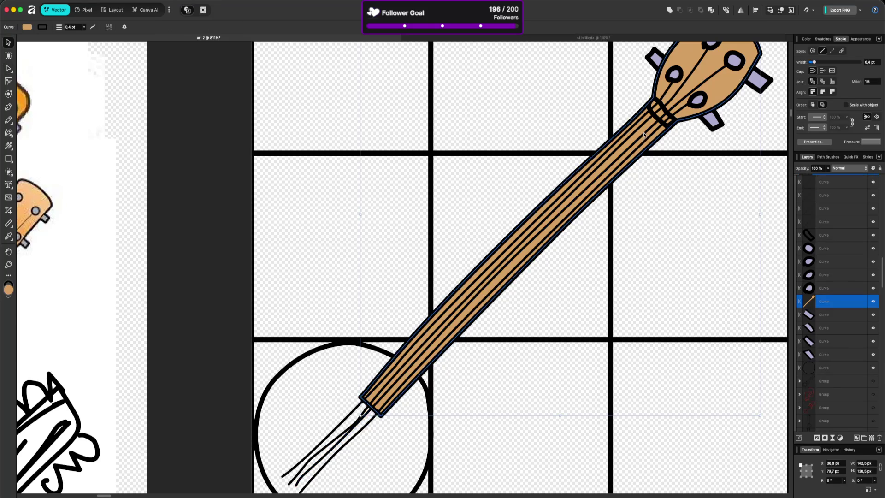
pyautogui.click(657, 127)
pyautogui.click(626, 147)
pyautogui.doubleClick(631, 148)
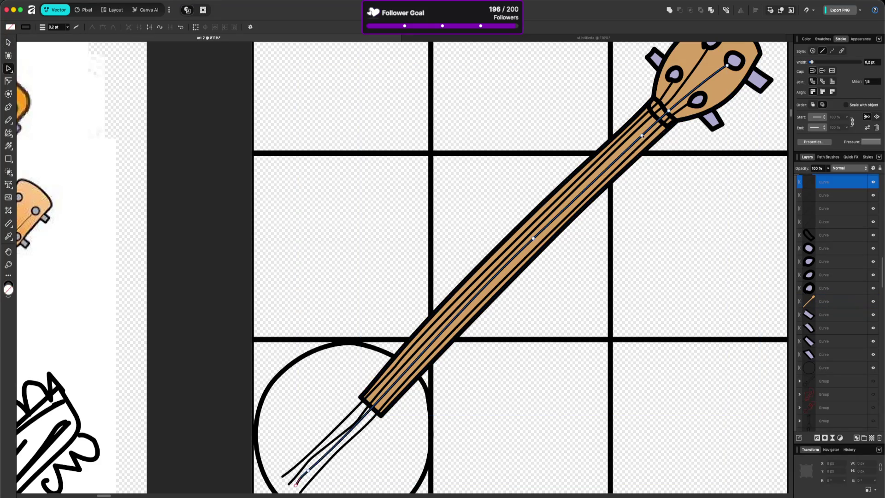
pyautogui.click(641, 134)
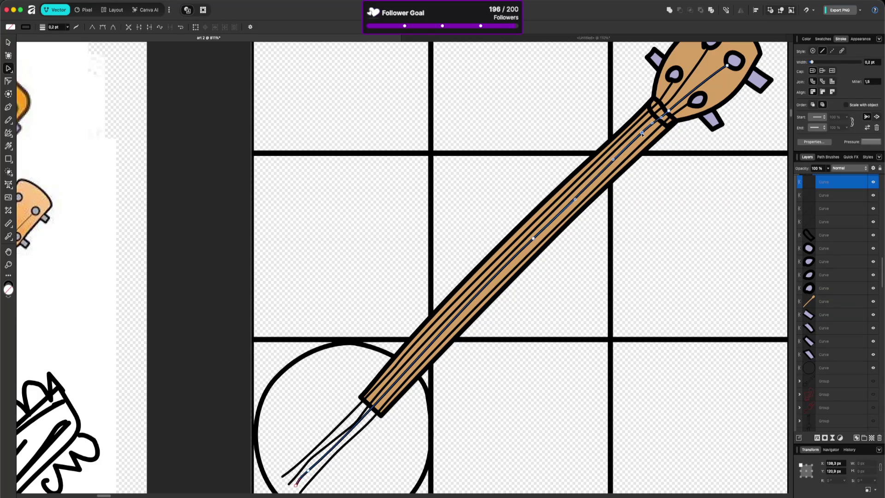
pyautogui.click(591, 195)
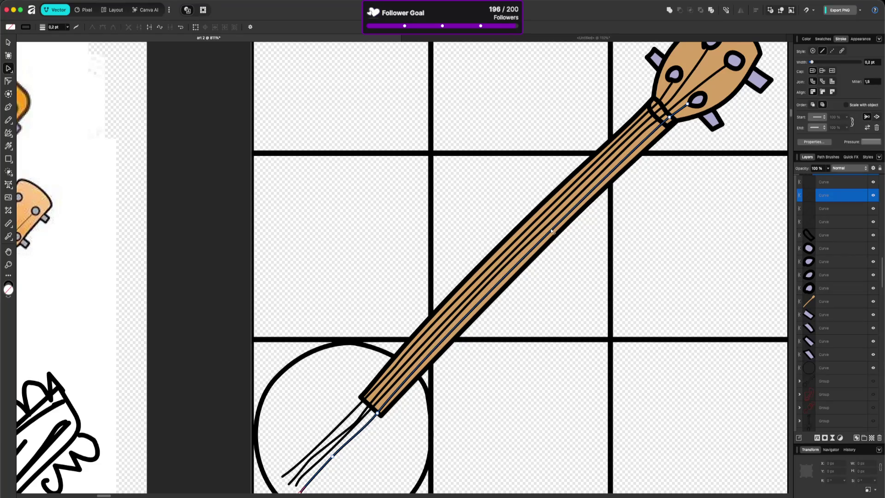
pyautogui.click(599, 301)
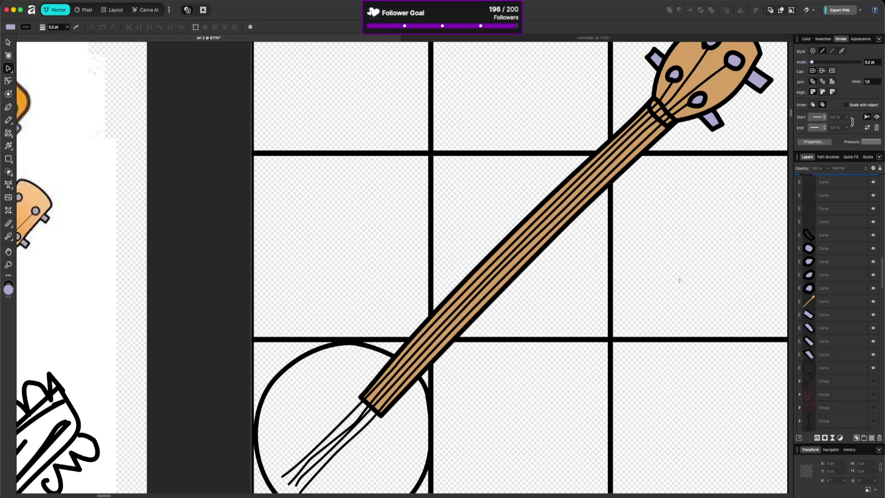
# Step: Fill the nut at the top of the neck solid black using the colour picker
pyautogui.click(820, 235)
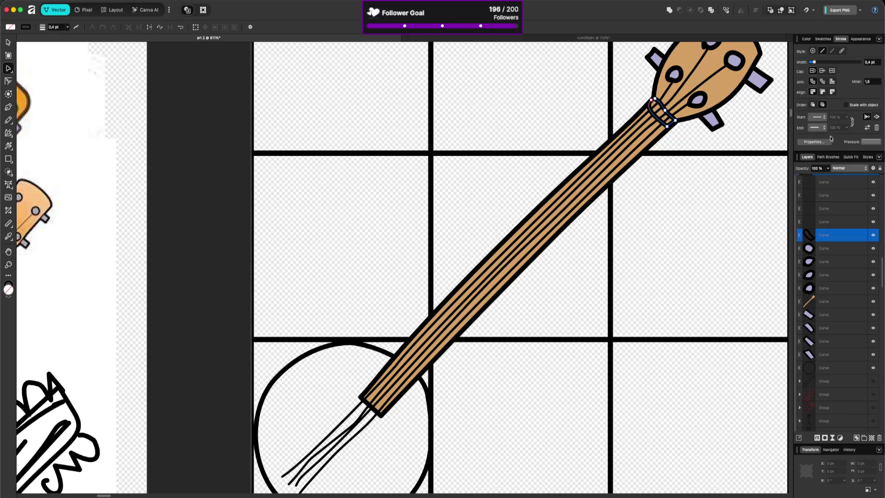
pyautogui.click(806, 39)
pyautogui.moveTo(816, 51)
pyautogui.mouseDown()
pyautogui.moveTo(682, 75)
pyautogui.moveTo(691, 154)
pyautogui.mouseUp()
pyautogui.click(692, 153)
pyautogui.scroll(-5, 460, 325)
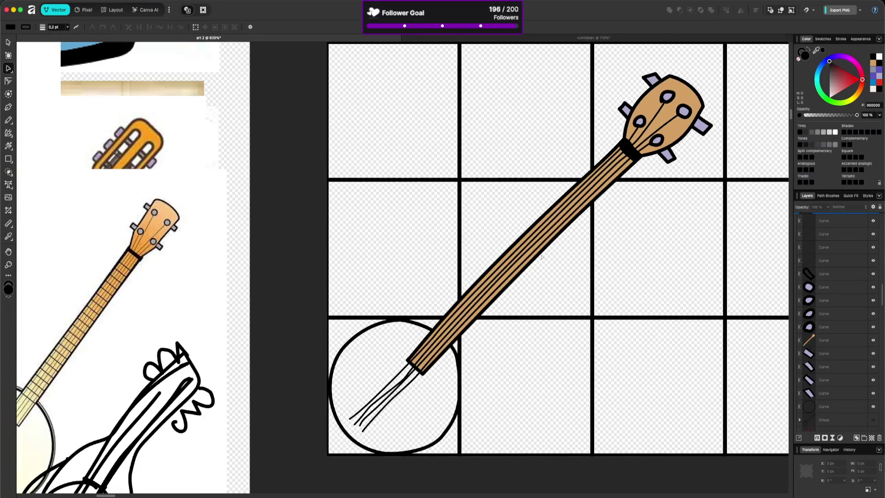
# Step: Look over the neck and drum and select the top string
pyautogui.scroll(-2, 461, 325)
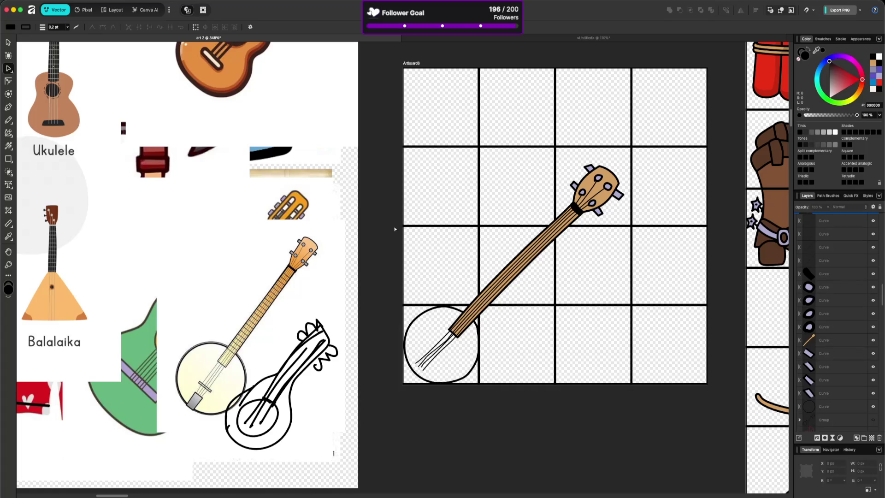
pyautogui.scroll(5, 456, 340)
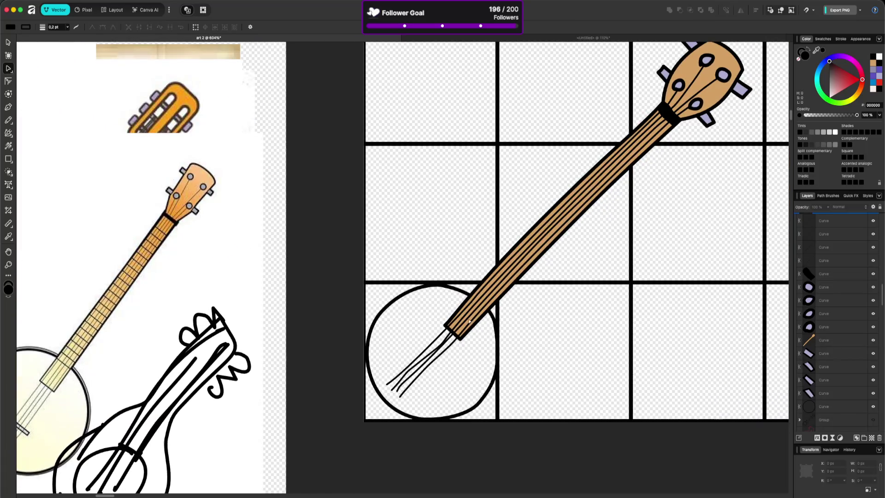
pyautogui.scroll(-5, 439, 362)
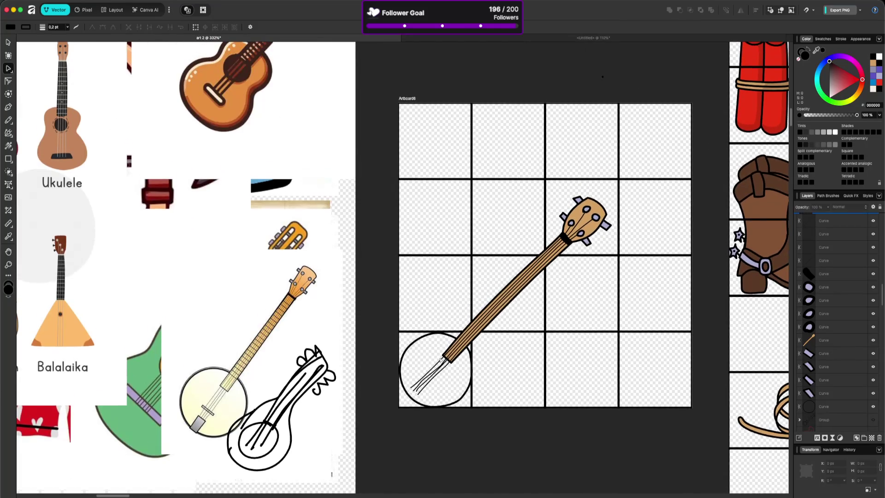
pyautogui.scroll(5, 393, 402)
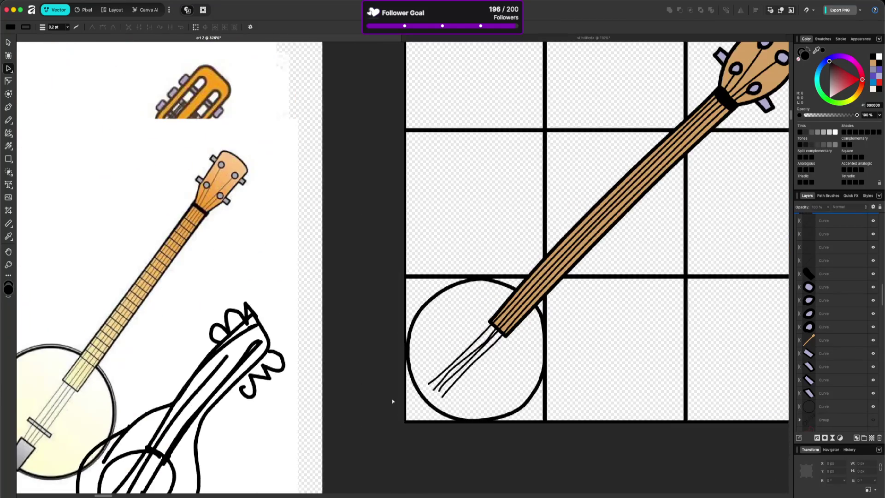
pyautogui.click(491, 339)
pyautogui.scroll(3, 449, 383)
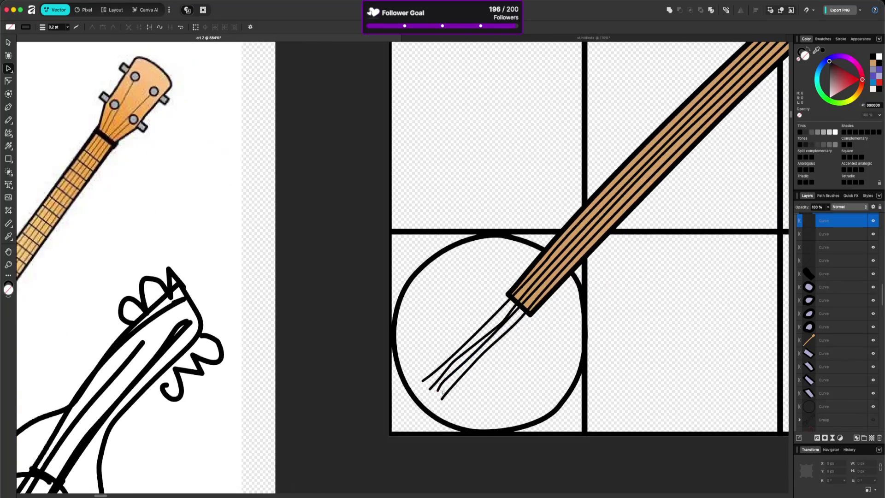
pyautogui.scroll(-4, 451, 380)
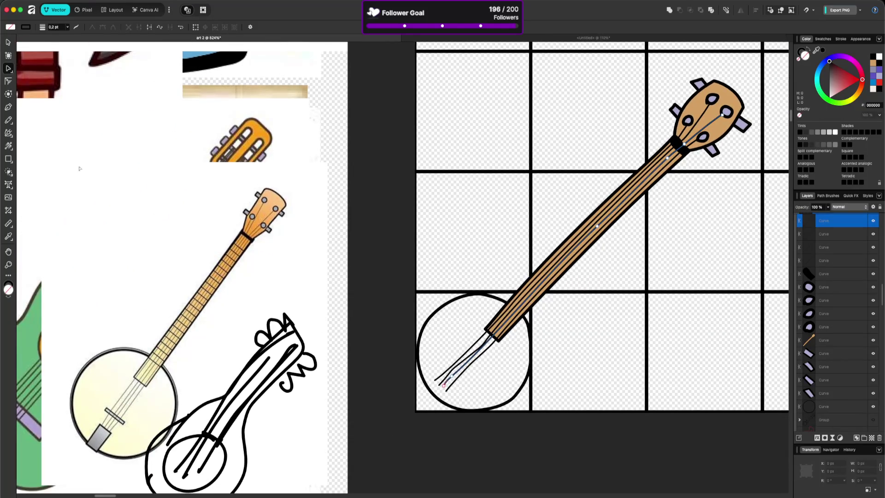
# Step: Pencil-draw a small tailpiece where the strings end and fill it with the pegs' lavender
pyautogui.click(9, 120)
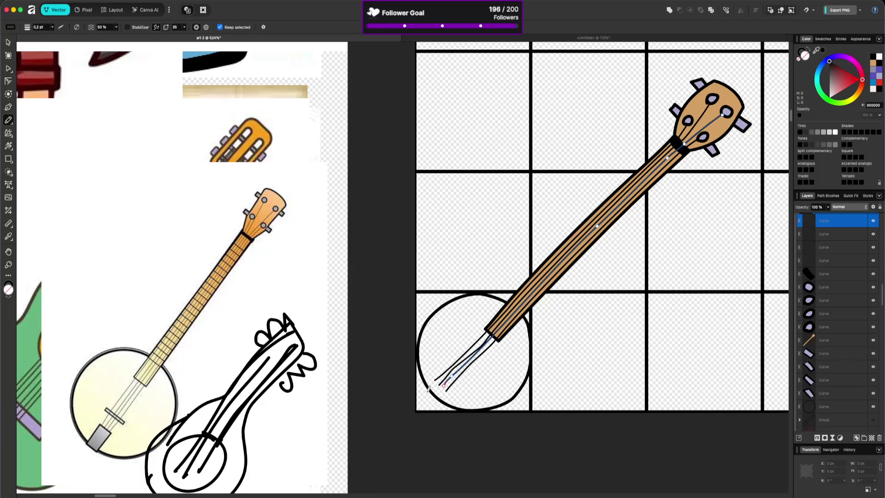
pyautogui.moveTo(429, 389)
pyautogui.mouseDown()
pyautogui.moveTo(441, 374)
pyautogui.moveTo(453, 385)
pyautogui.moveTo(434, 395)
pyautogui.moveTo(429, 387)
pyautogui.mouseUp()
pyautogui.click(816, 49)
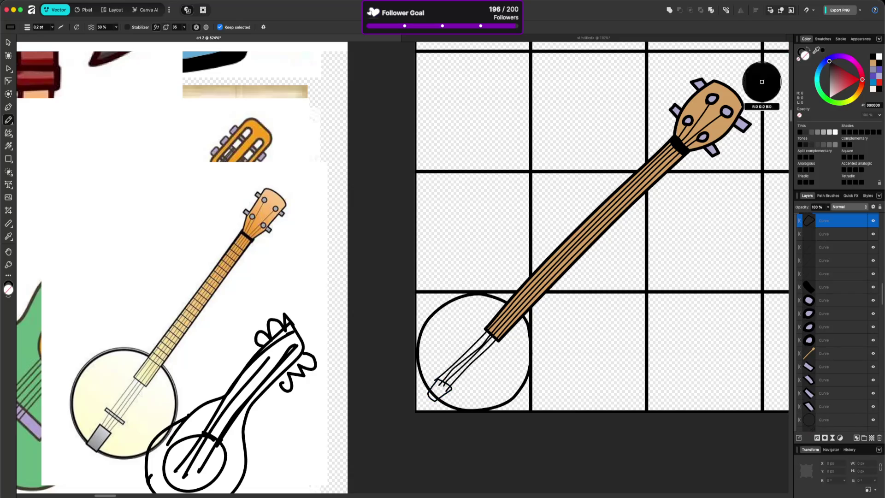
pyautogui.click(702, 86)
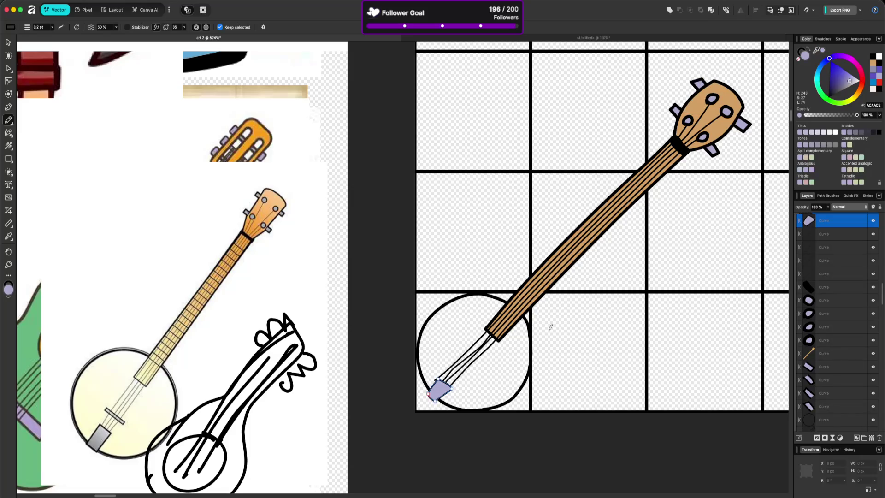
pyautogui.scroll(-5, 548, 326)
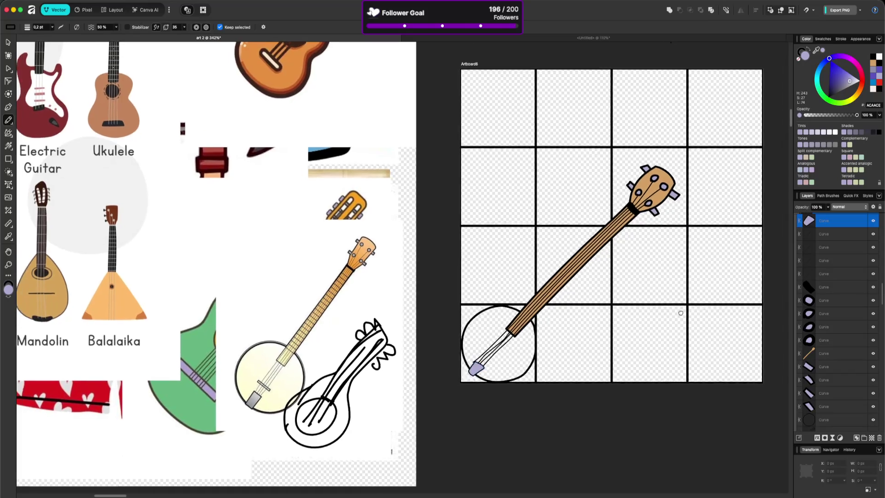
pyautogui.hscroll(6, 549, 322)
pyautogui.scroll(-5, 542, 289)
pyautogui.hscroll(-3, 543, 289)
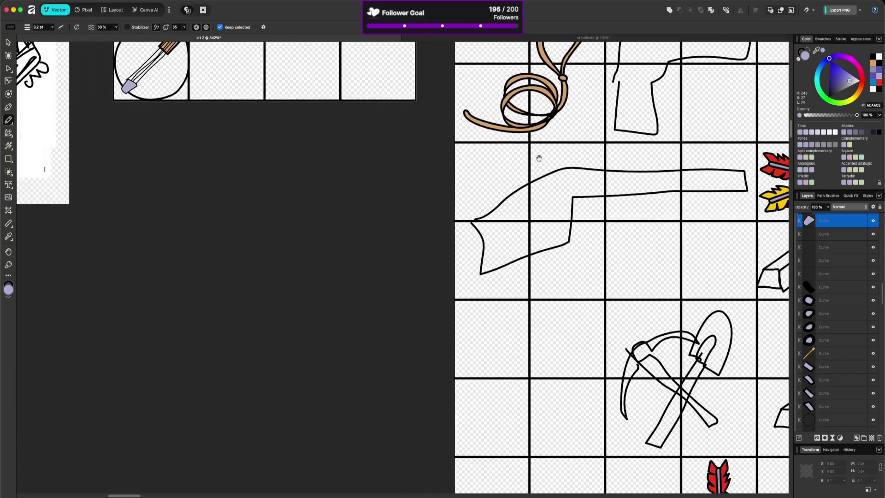
pyautogui.scroll(-5, 645, 368)
pyautogui.scroll(10, 740, 428)
pyautogui.scroll(5, 740, 428)
pyautogui.hscroll(-3, 622, 376)
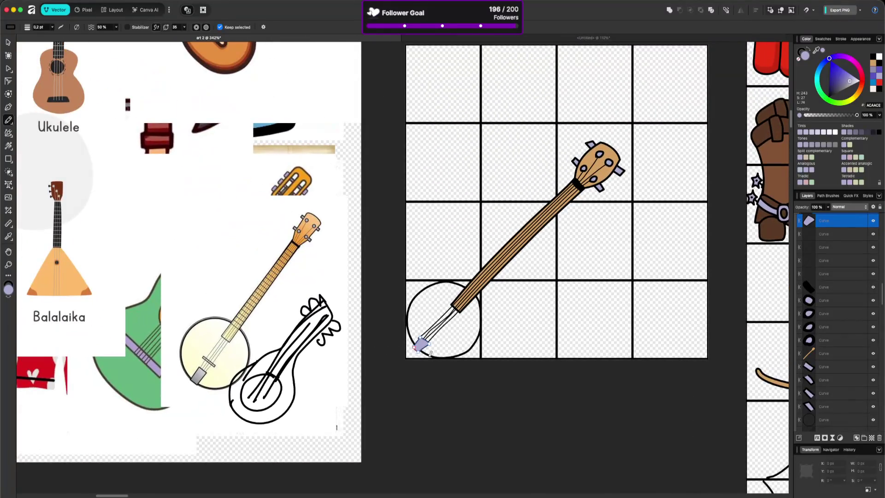
pyautogui.scroll(3, 435, 341)
pyautogui.scroll(5, 435, 341)
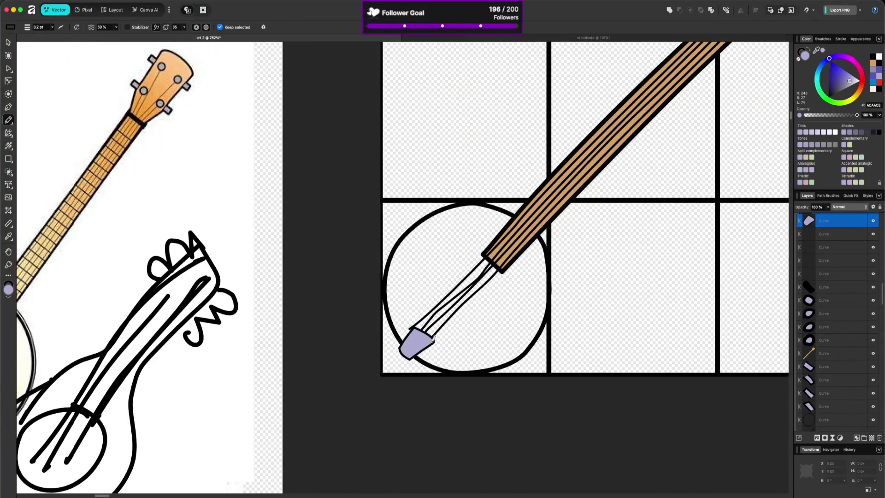
pyautogui.scroll(-3, 439, 328)
pyautogui.scroll(4, 440, 328)
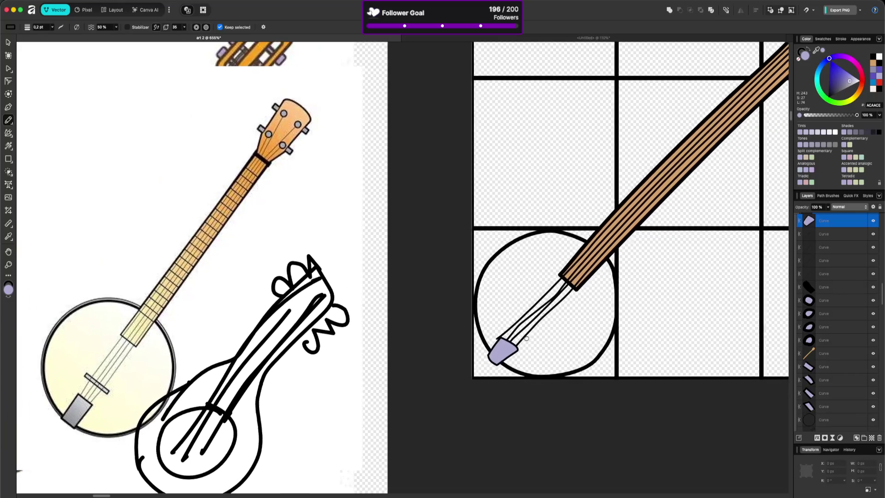
pyautogui.scroll(3, 517, 326)
# Step: Using the Node tool, pull a long string's lower end onto the tailpiece and nudge its upper end
pyautogui.press('a')
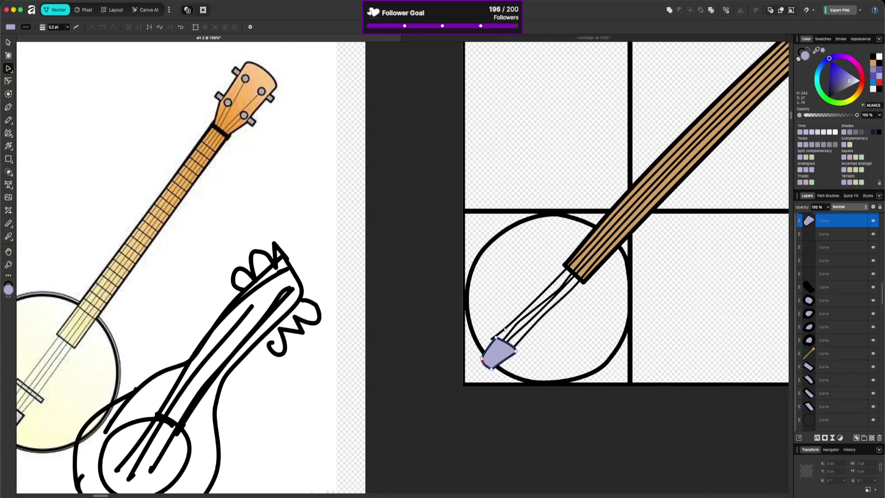
pyautogui.click(507, 324)
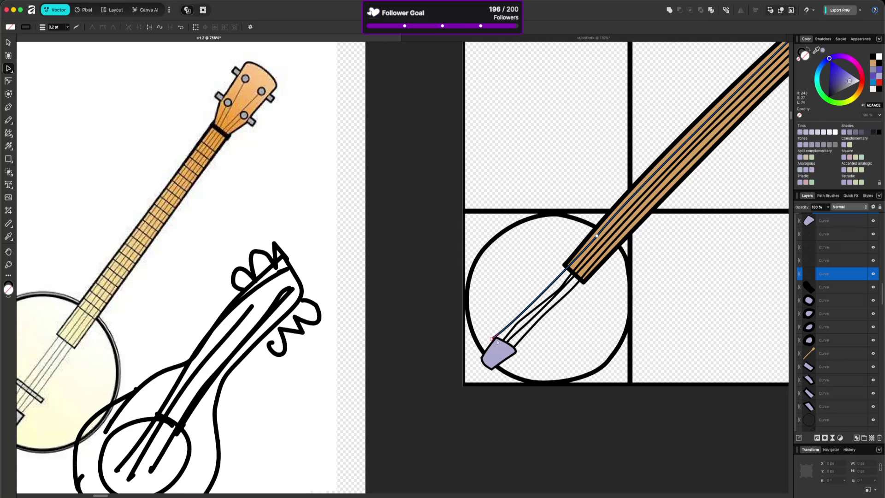
pyautogui.scroll(3, 499, 341)
pyautogui.click(496, 339)
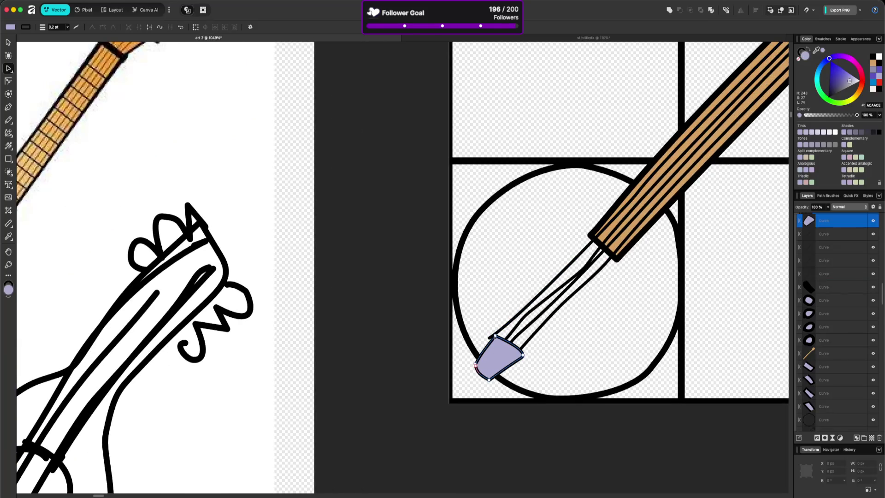
pyautogui.click(491, 337)
pyautogui.moveTo(490, 338)
pyautogui.mouseDown()
pyautogui.moveTo(495, 343)
pyautogui.moveTo(489, 337)
pyautogui.mouseUp()
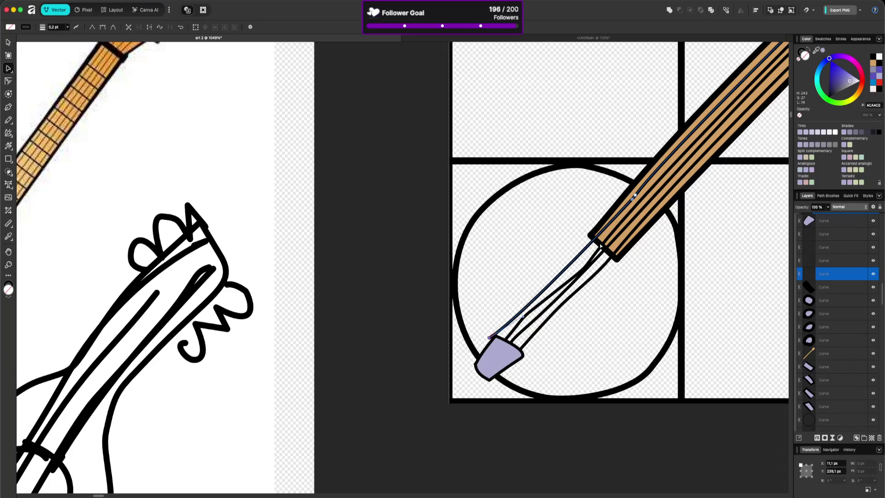
pyautogui.click(595, 238)
pyautogui.moveTo(595, 238); pyautogui.dragTo(597, 239)
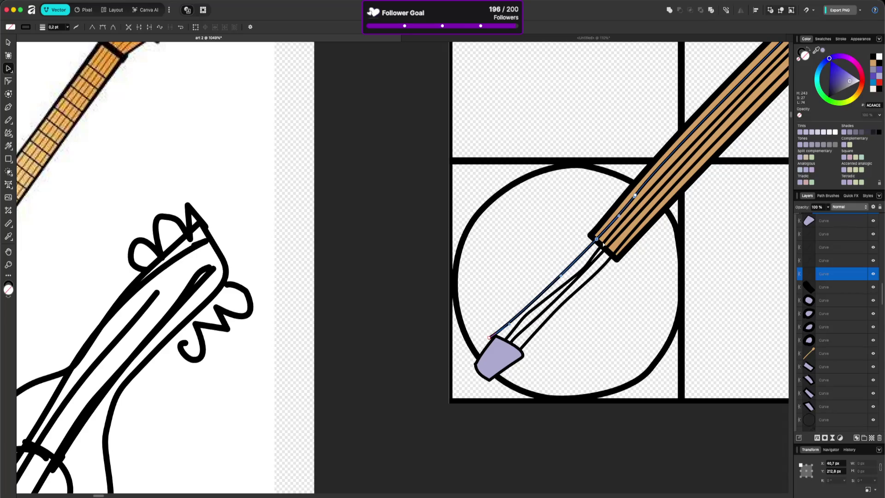
# Step: Adjust the other strings' upper ends near the neck and delete an extra bend node
pyautogui.click(603, 244)
pyautogui.click(601, 244)
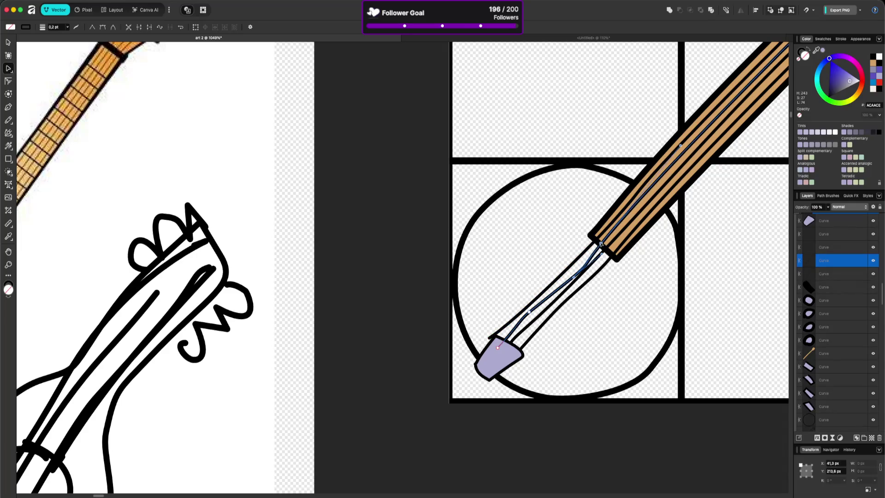
pyautogui.moveTo(601, 244); pyautogui.dragTo(602, 244)
pyautogui.click(612, 246)
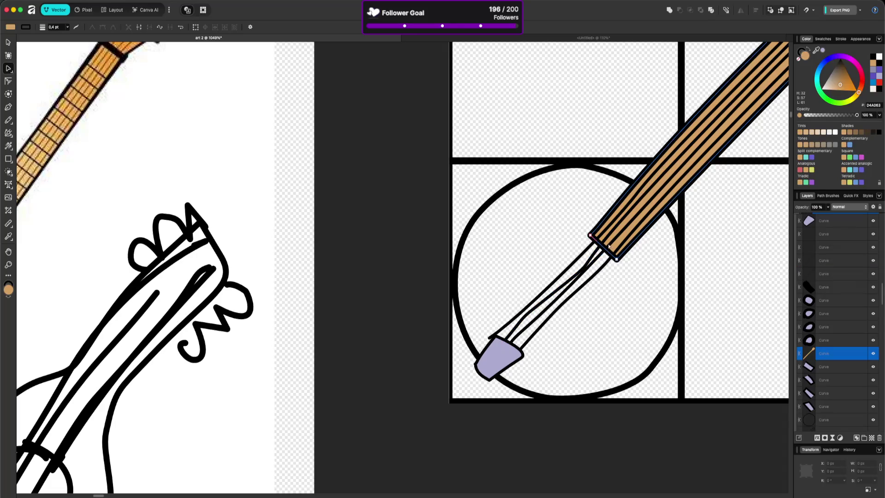
pyautogui.click(606, 248)
pyautogui.click(613, 255)
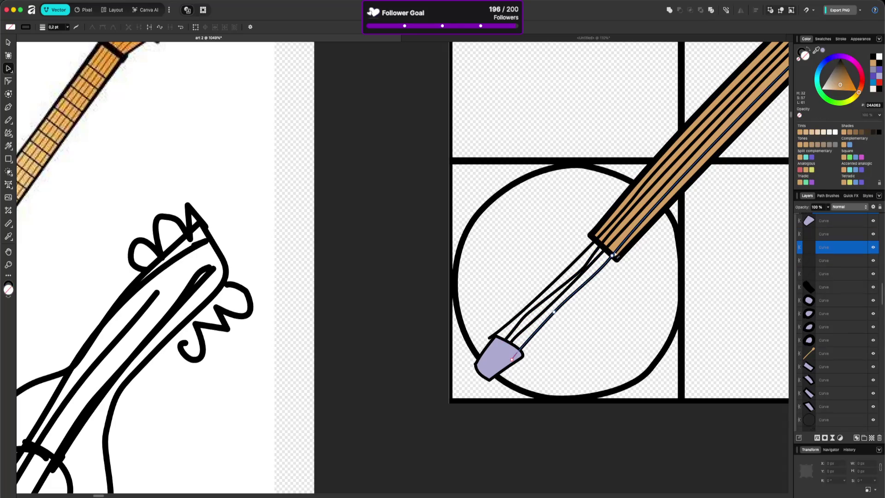
pyautogui.click(613, 255)
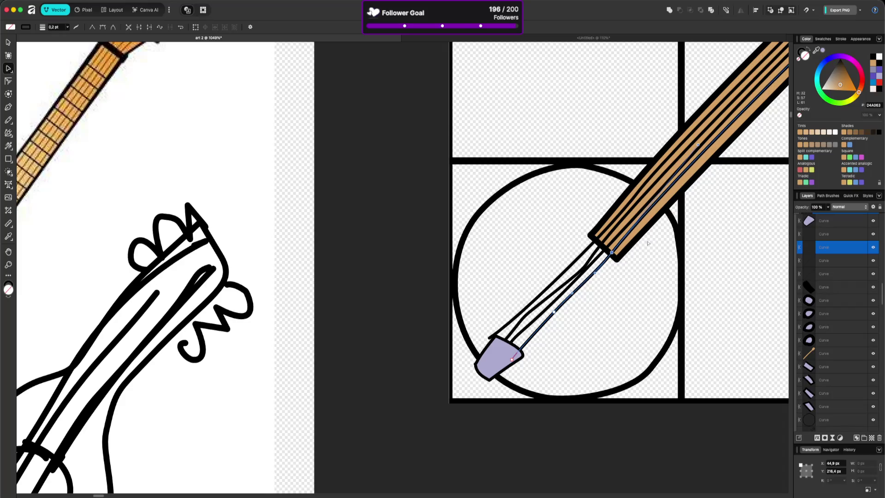
pyautogui.scroll(1, 629, 243)
pyautogui.hscroll(5, 628, 244)
pyautogui.press('Delete')
pyautogui.click(455, 233)
pyautogui.scroll(5, 507, 249)
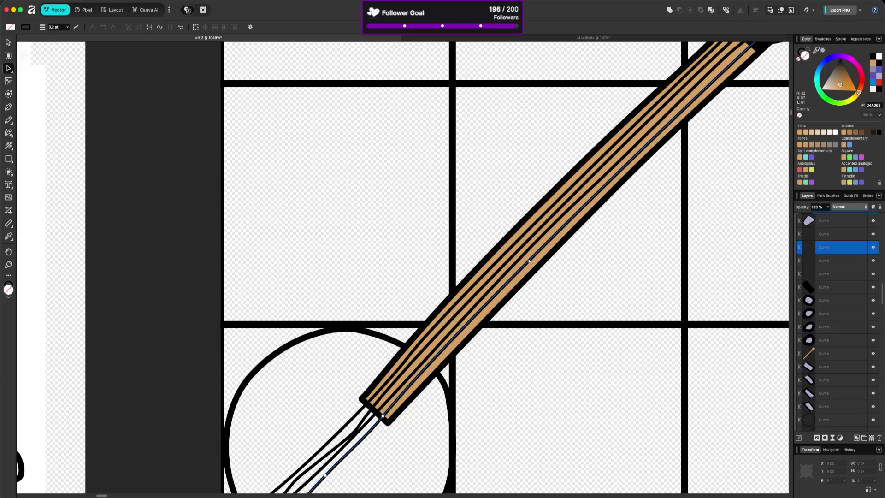
pyautogui.click(546, 307)
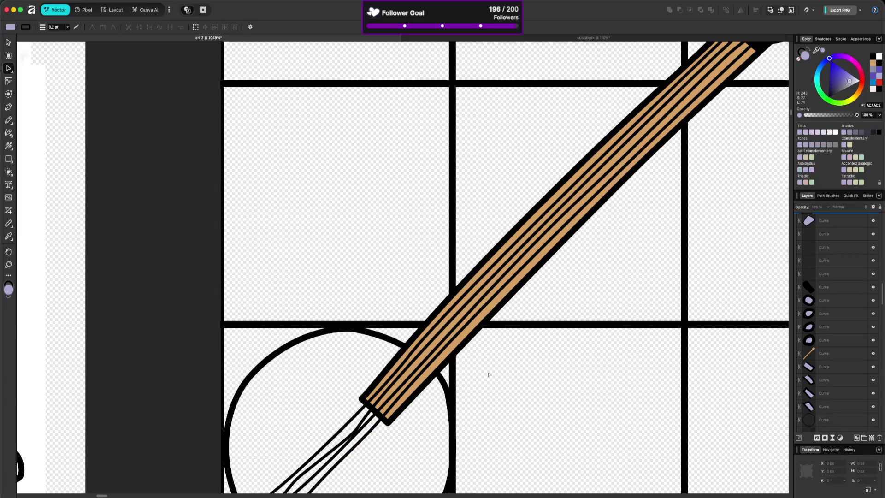
pyautogui.scroll(-2, 434, 376)
pyautogui.scroll(-3, 577, 310)
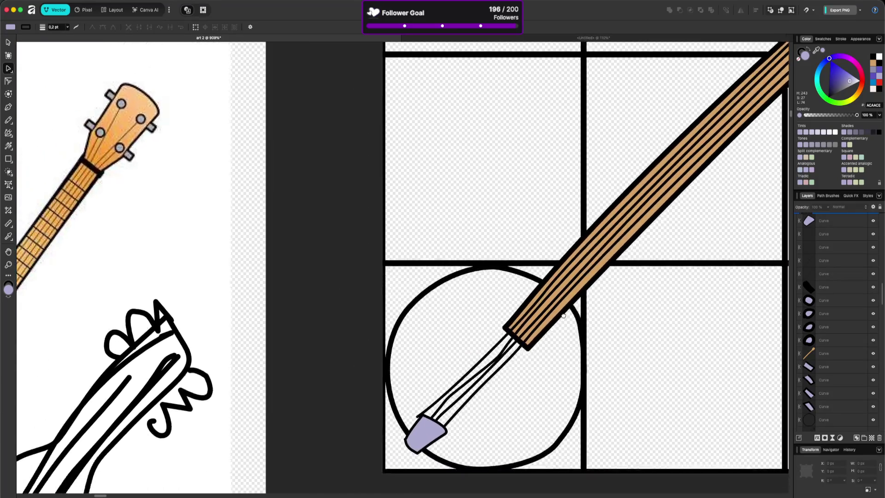
# Step: Move a string's end onto the tailpiece and delete the bent neighbouring string curve
pyautogui.scroll(3, 547, 355)
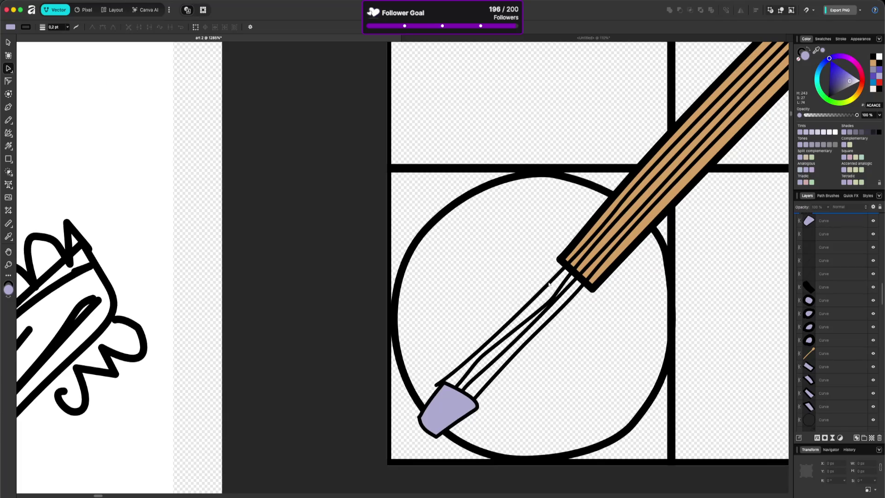
pyautogui.click(485, 339)
pyautogui.moveTo(436, 385)
pyautogui.mouseDown()
pyautogui.moveTo(445, 392)
pyautogui.moveTo(465, 361)
pyautogui.mouseUp()
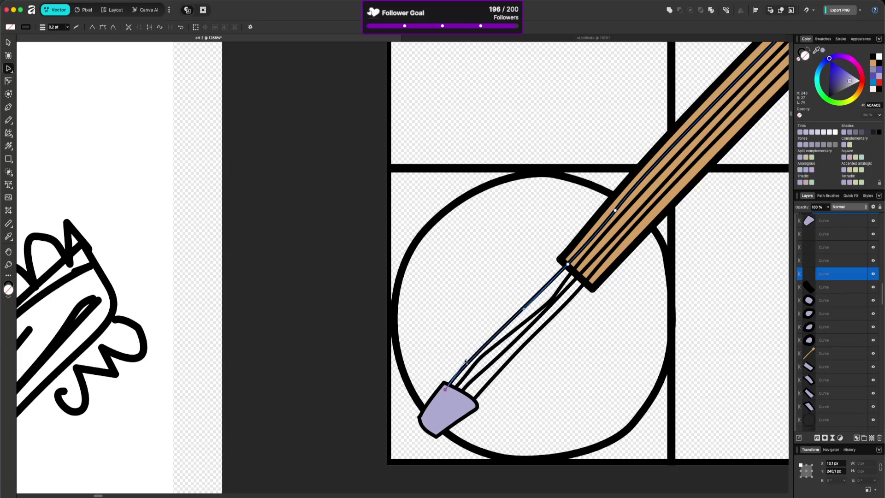
pyautogui.click(481, 358)
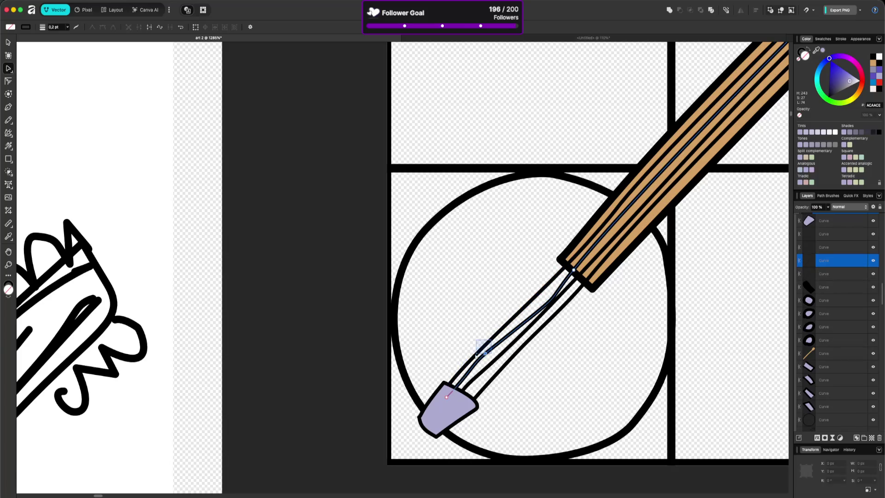
pyautogui.press('Delete')
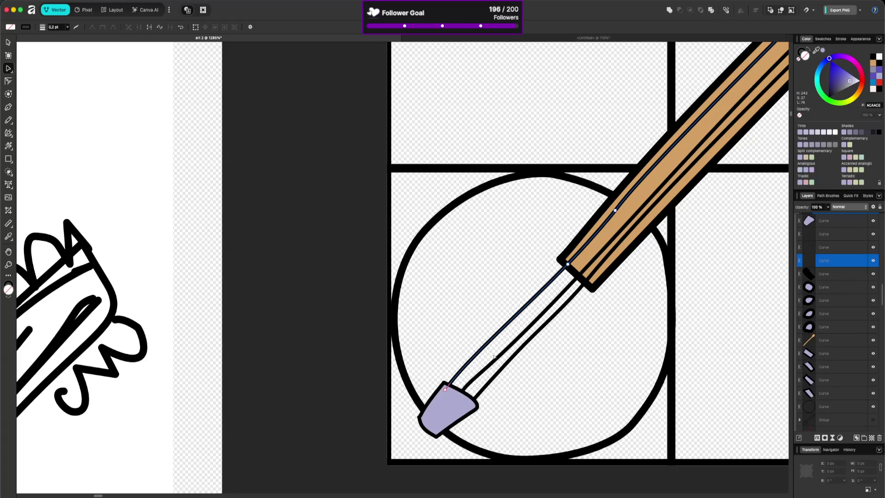
pyautogui.hotkey('ctrl', 'z')
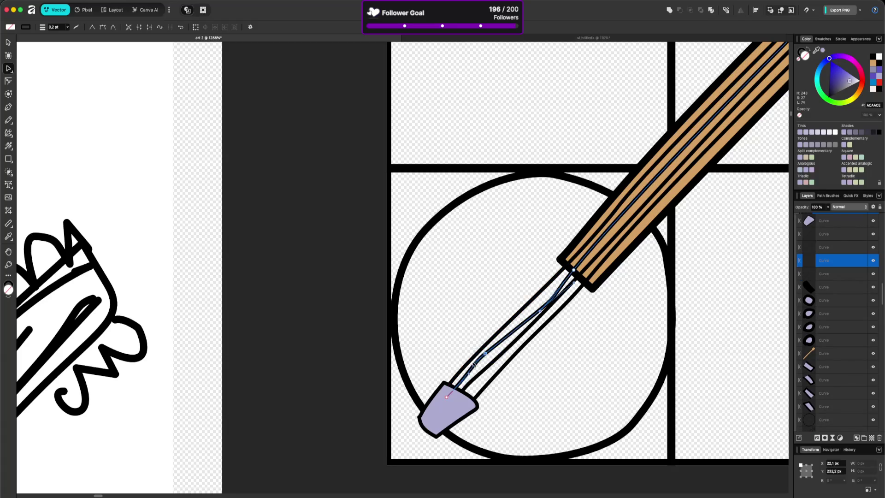
pyautogui.press('Delete')
# Step: Remove the middle string's kink and bring the right string's bottom end onto the tailpiece
pyautogui.click(507, 348)
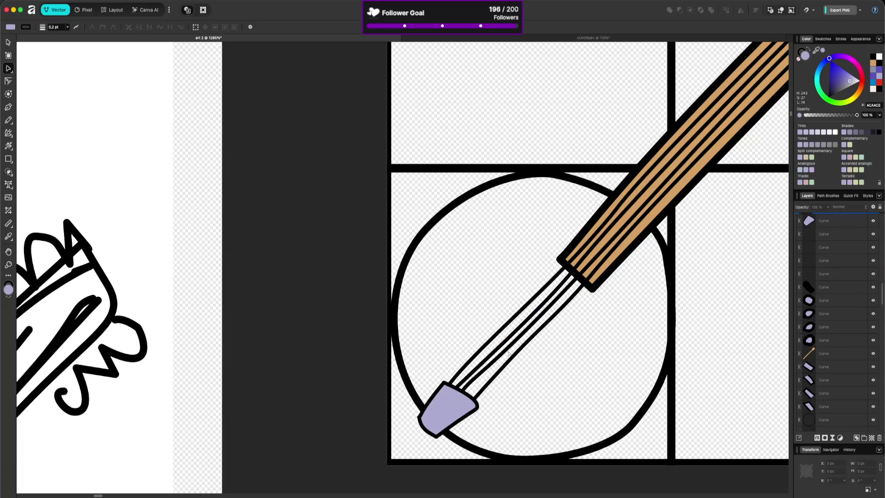
pyautogui.moveTo(478, 376); pyautogui.dragTo(480, 373)
pyautogui.press('Delete')
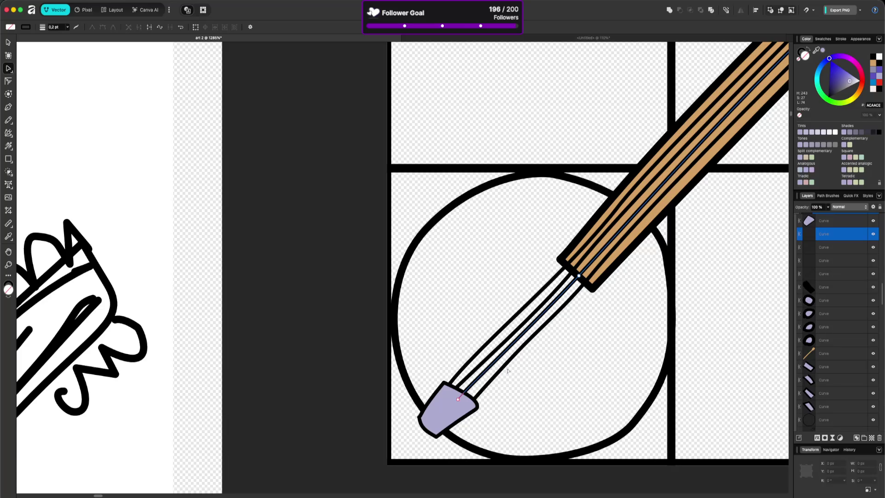
pyautogui.click(530, 345)
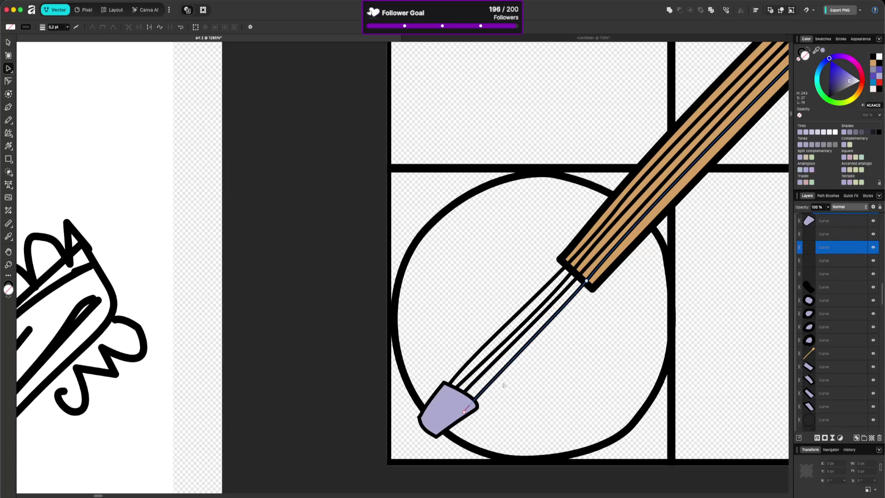
pyautogui.moveTo(464, 412); pyautogui.dragTo(464, 407)
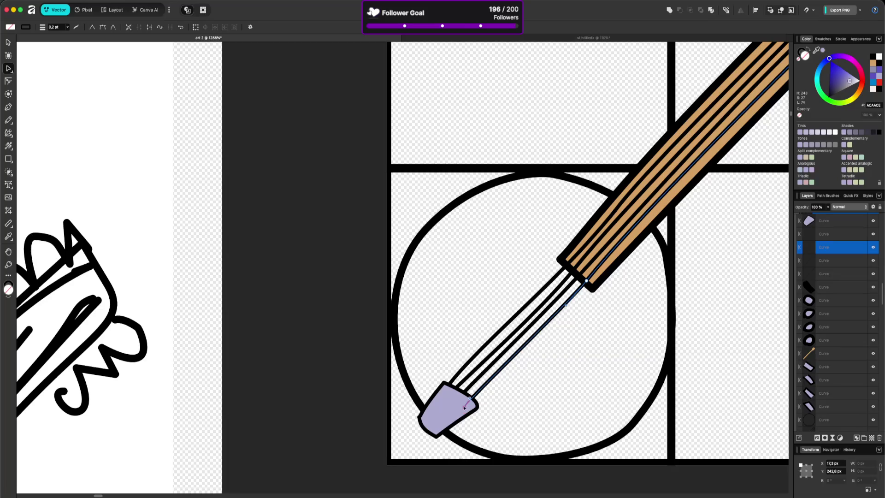
pyautogui.click(467, 390)
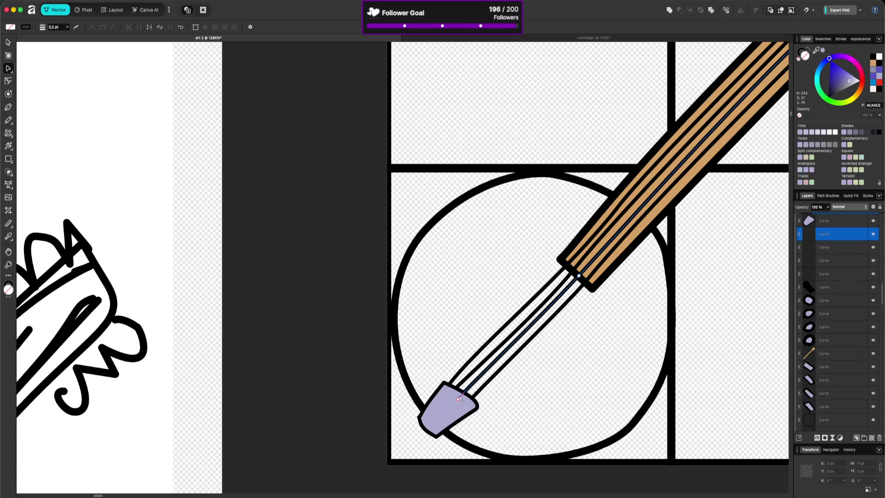
pyautogui.click(552, 416)
pyautogui.scroll(-10, 453, 397)
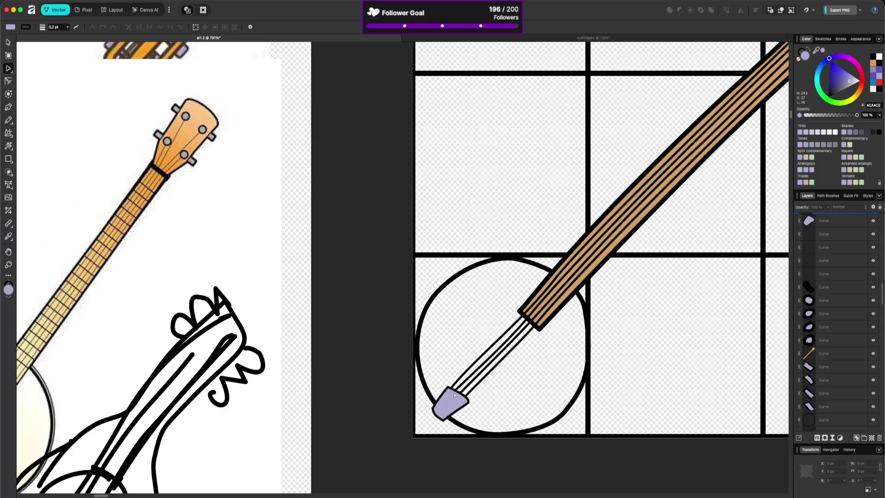
pyautogui.scroll(5, 453, 412)
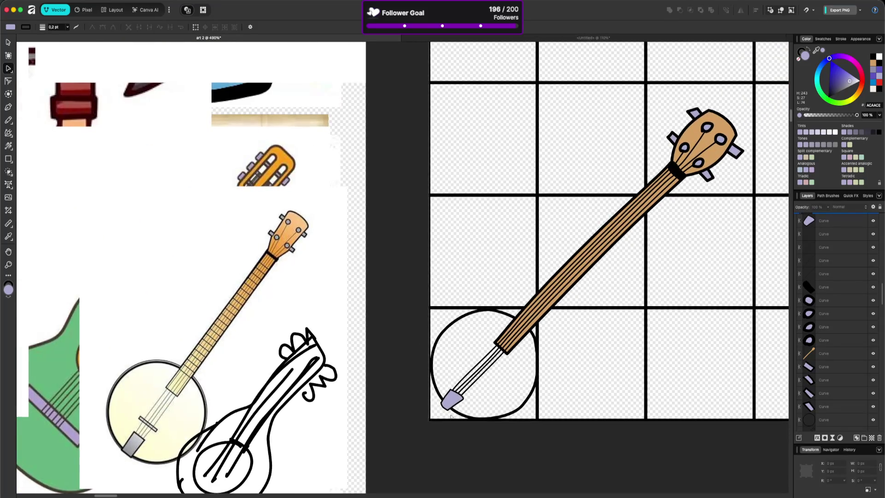
pyautogui.scroll(2, 446, 412)
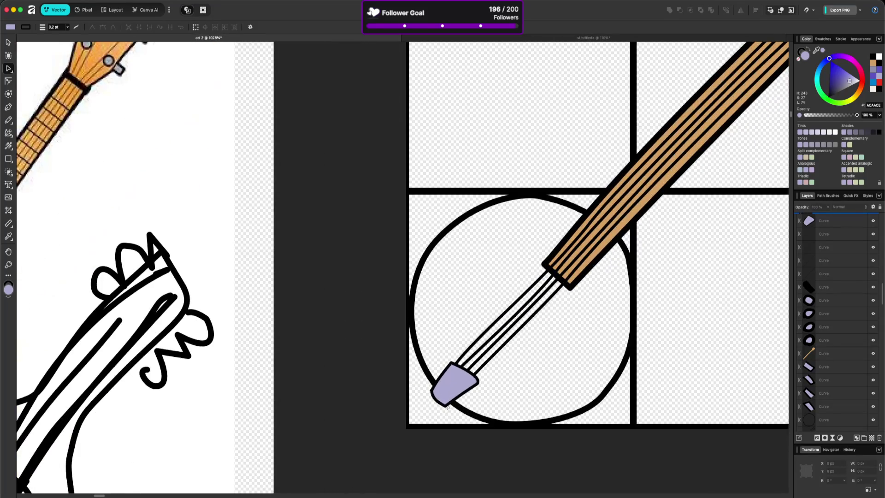
# Step: Drag the tailpiece's corner nodes to square it into a block
pyautogui.click(448, 405)
pyautogui.moveTo(446, 407); pyautogui.dragTo(452, 411)
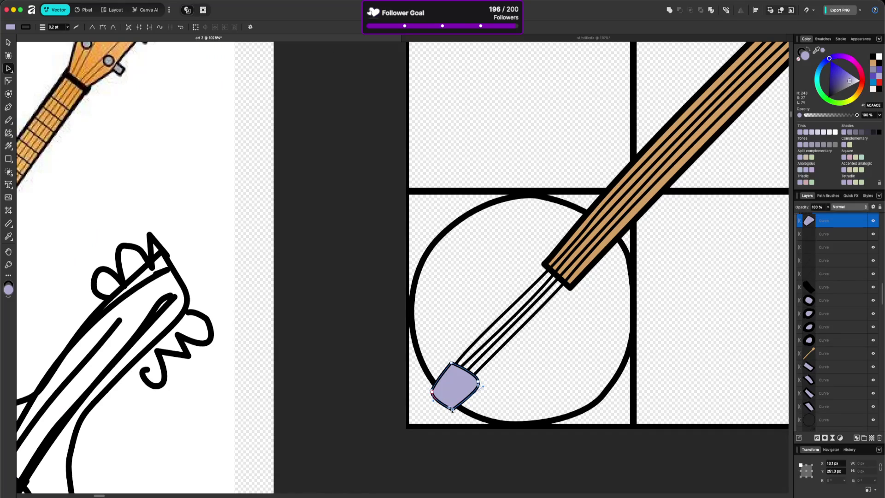
pyautogui.click(479, 382)
pyautogui.click(432, 393)
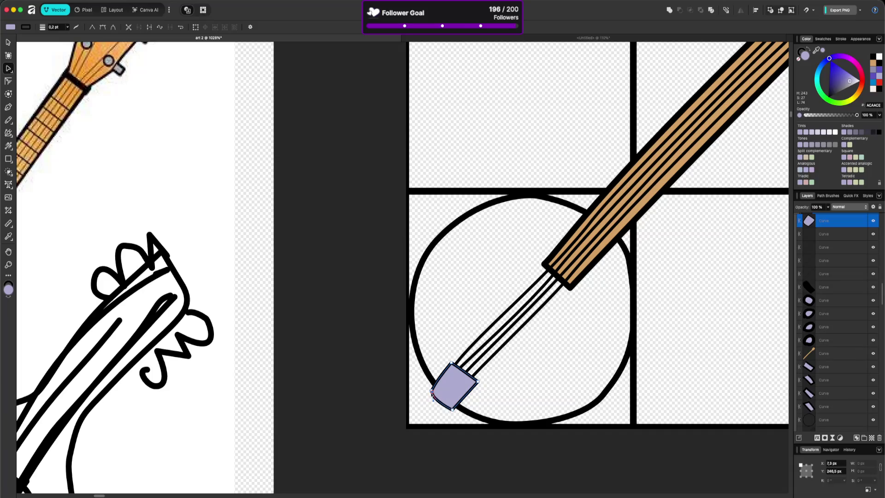
pyautogui.moveTo(451, 363); pyautogui.dragTo(453, 360)
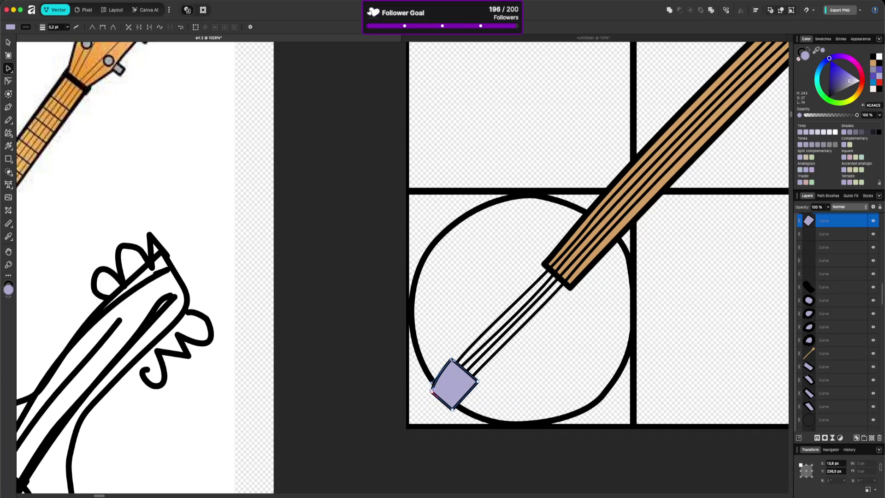
pyautogui.click(432, 391)
pyautogui.moveTo(451, 360); pyautogui.dragTo(454, 356)
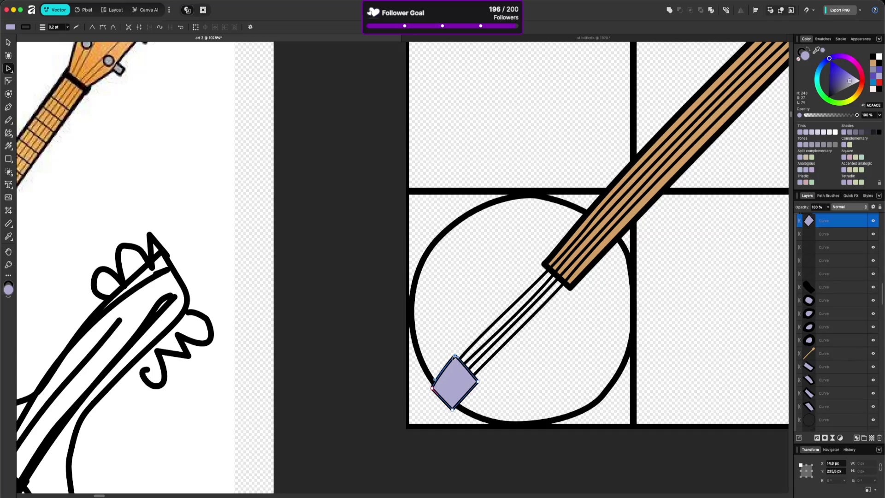
pyautogui.click(433, 387)
pyautogui.click(536, 394)
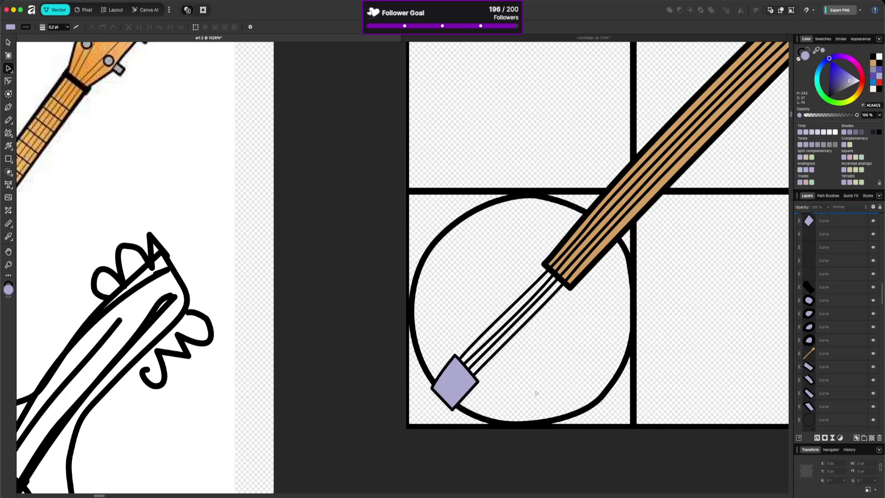
# Step: Set the tailpiece's outline width to 0.4 pt in the Stroke panel
pyautogui.click(467, 389)
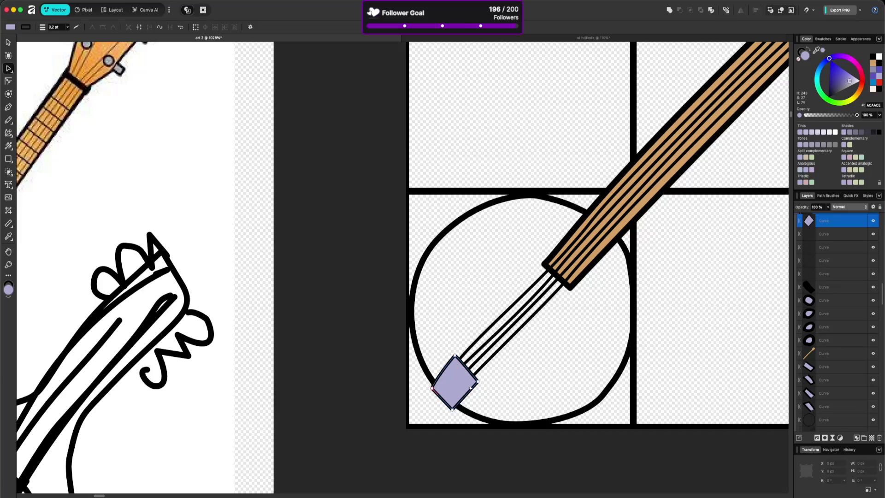
pyautogui.click(841, 39)
pyautogui.click(869, 62)
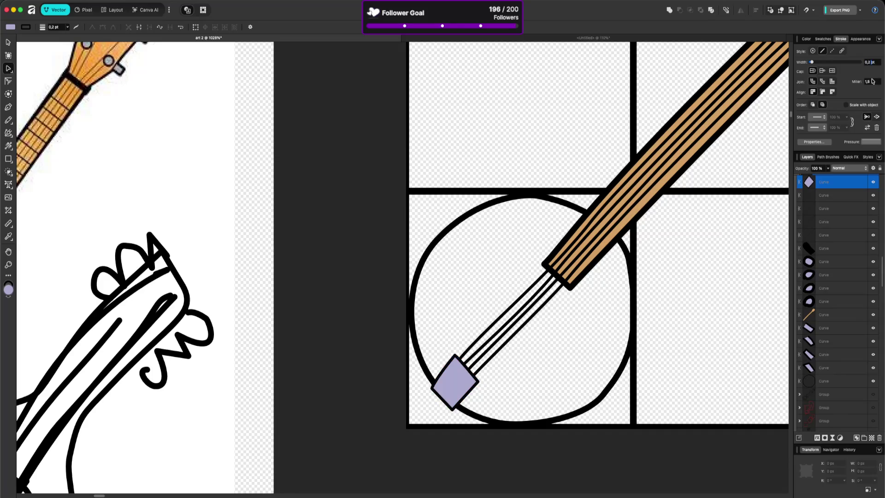
pyautogui.press('Up')
pyautogui.press('Up')
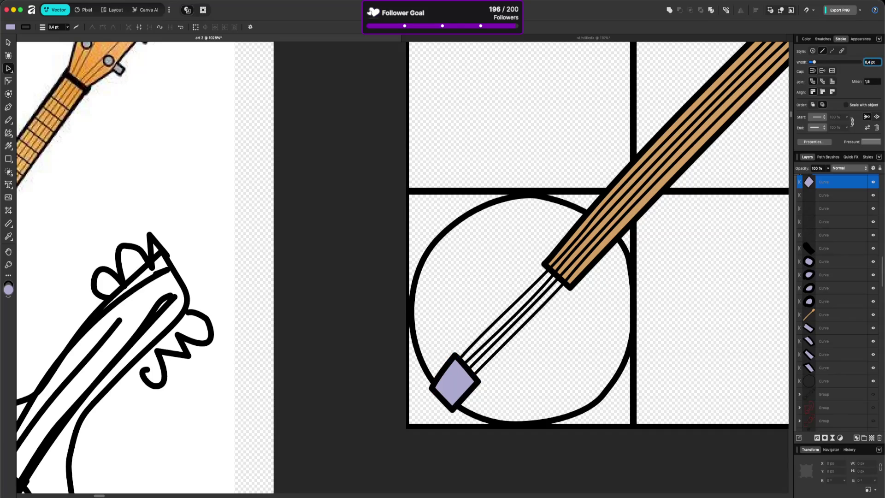
pyautogui.click(672, 236)
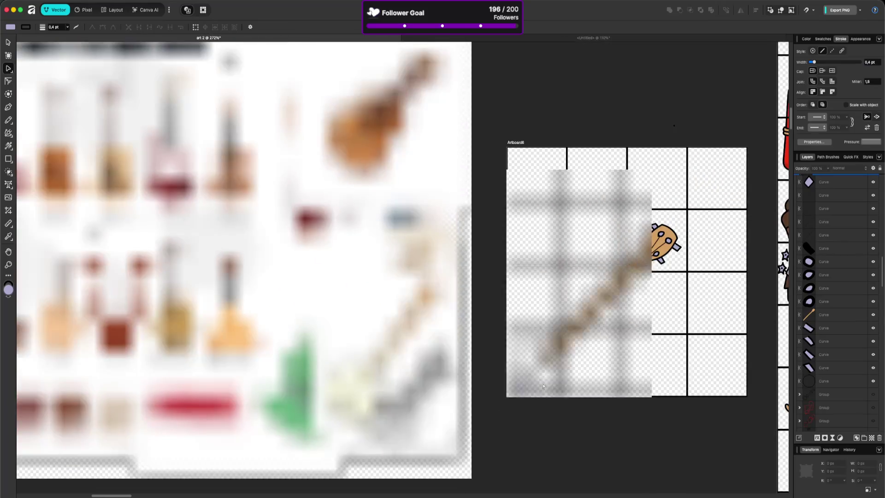
# Step: Nudge the tailpiece's bottom and left corner nodes so it sits flush on the drum's lower edge
pyautogui.scroll(10, 536, 392)
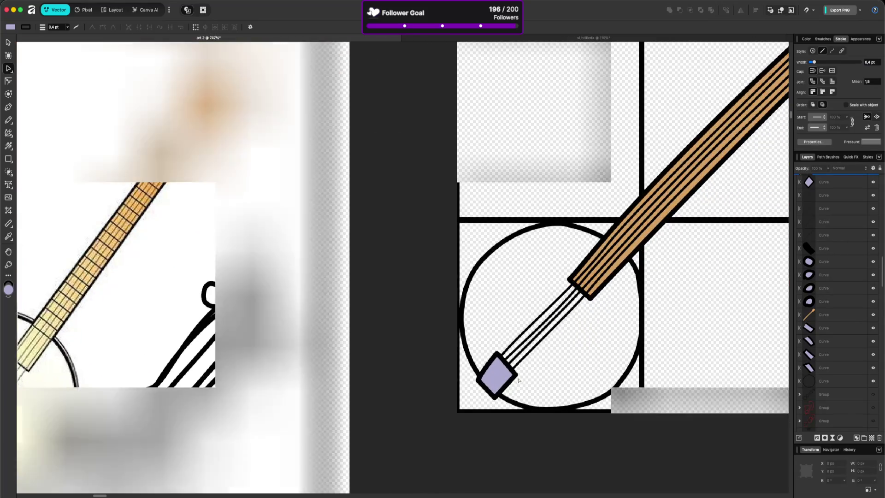
pyautogui.click(518, 379)
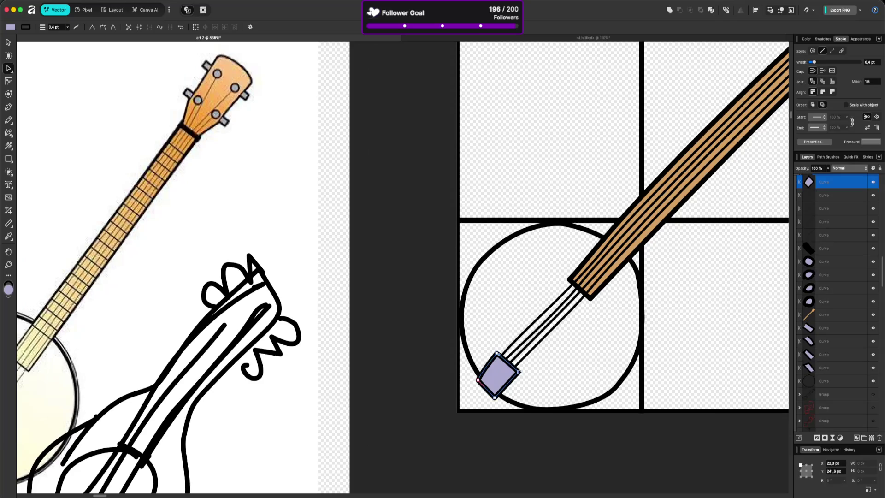
pyautogui.moveTo(489, 395); pyautogui.dragTo(497, 395)
pyautogui.click(497, 395)
pyautogui.moveTo(497, 396); pyautogui.dragTo(496, 396)
pyautogui.click(477, 379)
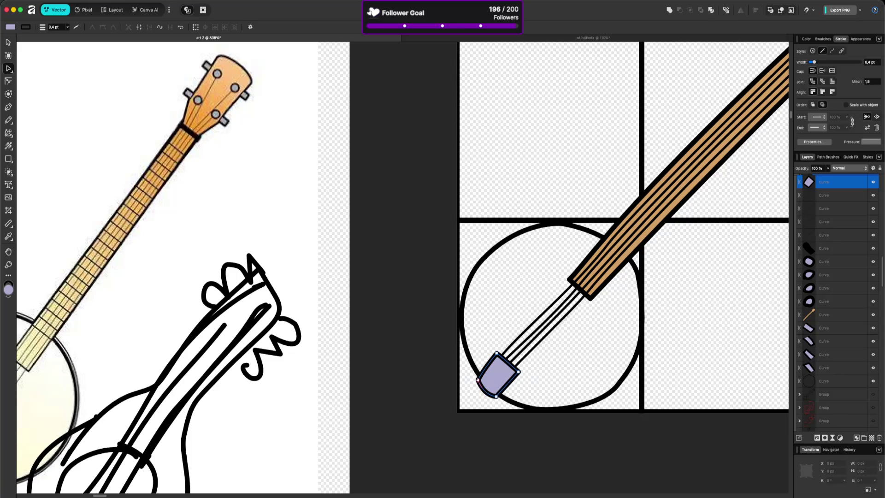
pyautogui.click(588, 392)
pyautogui.scroll(-5, 595, 355)
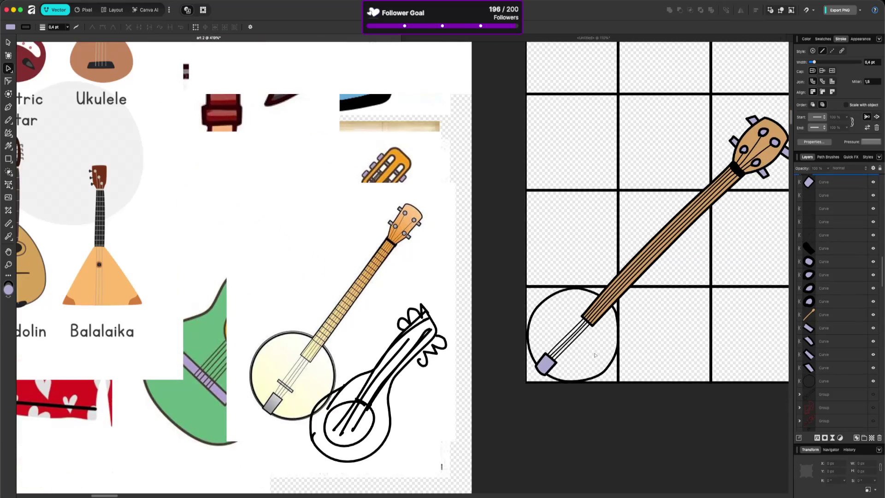
pyautogui.scroll(5, 593, 355)
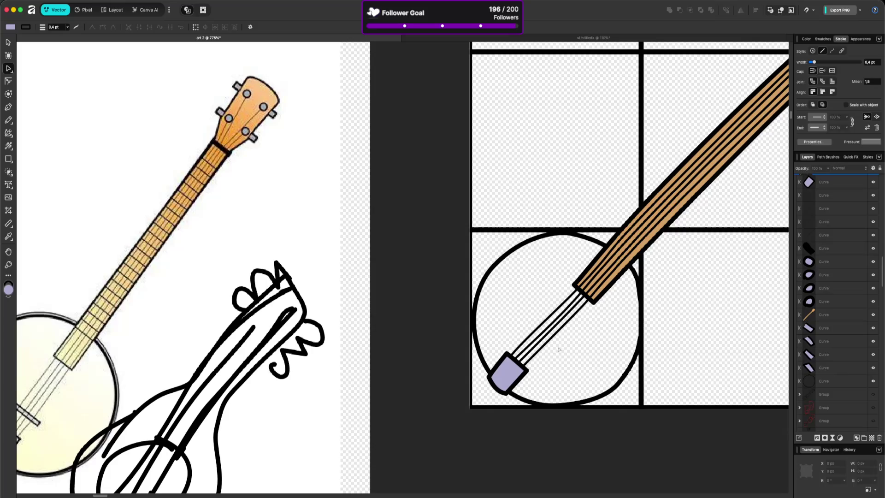
pyautogui.click(8, 159)
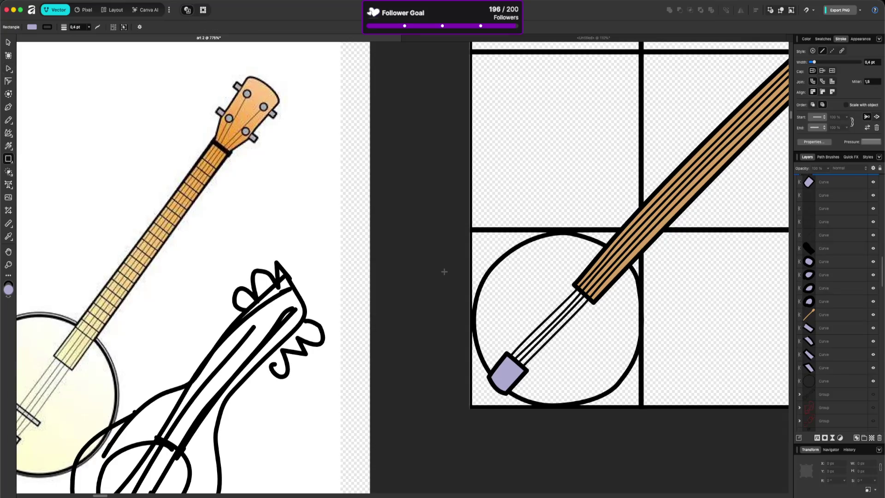
# Step: Sketch a small bridge shape across the strings above the tailpiece
pyautogui.press('n')
pyautogui.moveTo(529, 329)
pyautogui.mouseDown()
pyautogui.moveTo(523, 335)
pyautogui.moveTo(542, 352)
pyautogui.moveTo(546, 344)
pyautogui.moveTo(528, 332)
pyautogui.mouseUp()
pyautogui.scroll(-3, 528, 333)
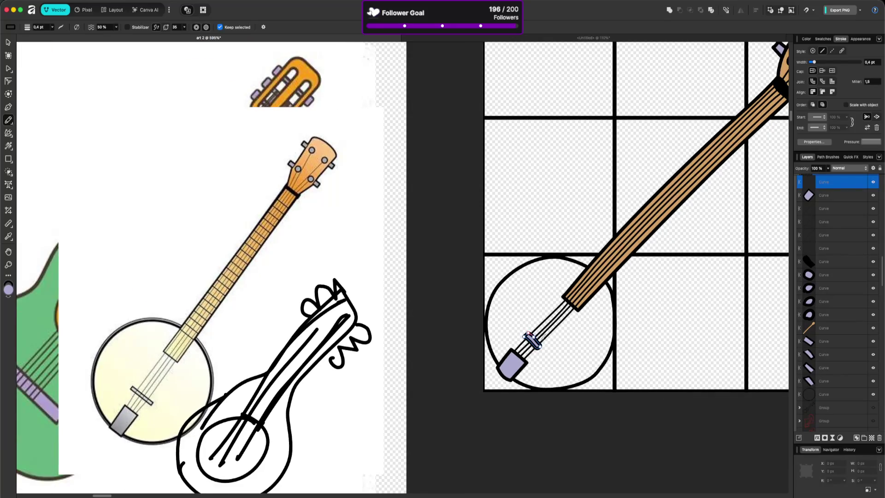
pyautogui.scroll(5, 557, 364)
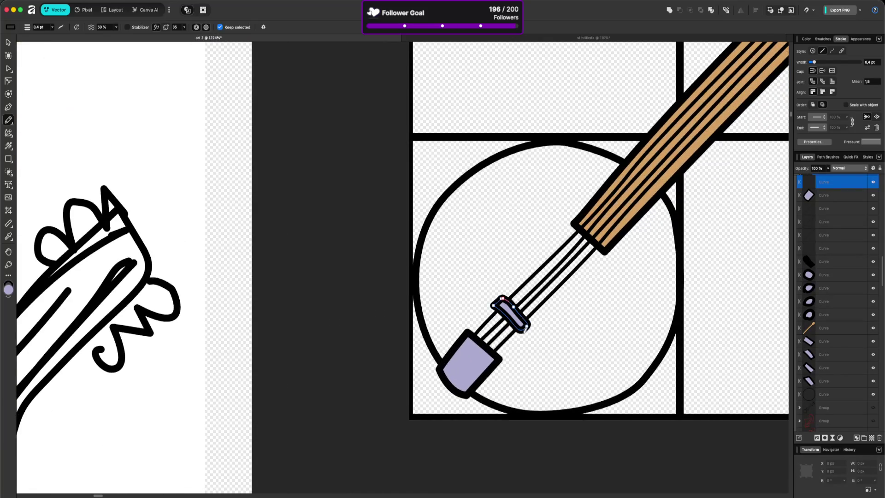
# Step: Enlarge the bridge by dragging its top-left and bottom-right corners
pyautogui.press('v')
pyautogui.moveTo(525, 332)
pyautogui.mouseDown()
pyautogui.moveTo(547, 351)
pyautogui.moveTo(787, 391)
pyautogui.moveTo(572, 325)
pyautogui.moveTo(540, 331)
pyautogui.mouseUp()
pyautogui.click(858, 38)
pyautogui.click(841, 39)
pyautogui.moveTo(491, 297); pyautogui.dragTo(478, 290)
pyautogui.moveTo(537, 329); pyautogui.dragTo(543, 333)
pyautogui.click(574, 346)
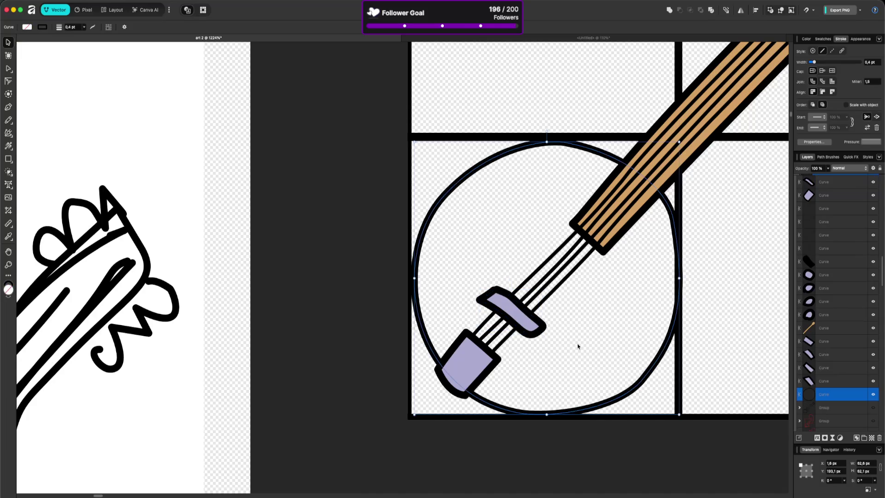
pyautogui.click(520, 305)
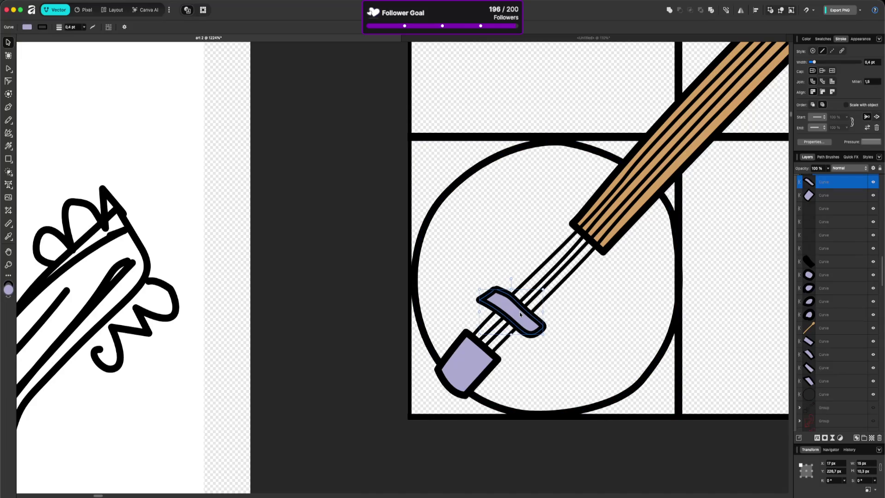
# Step: Delete extra nodes on the bridge's top edge to smooth it
pyautogui.press('a')
pyautogui.click(493, 291)
pyautogui.press('Delete')
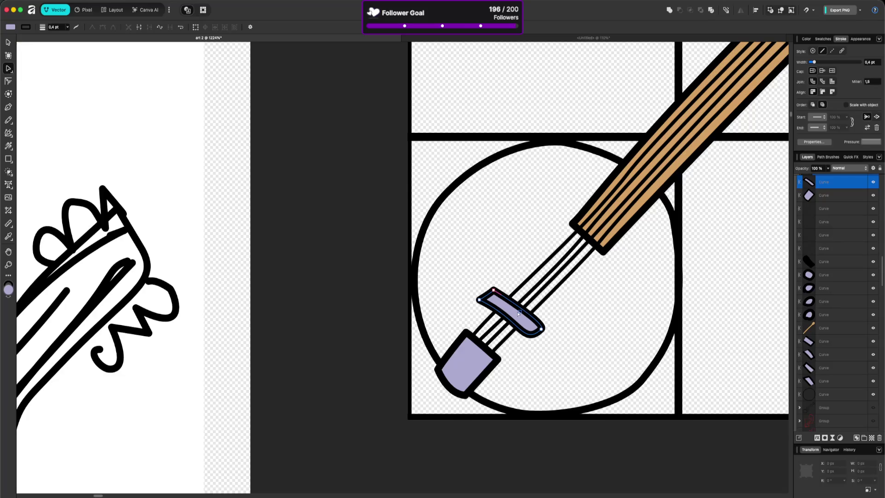
pyautogui.hotkey('ctrl', 'z')
pyautogui.hotkey('ctrl', 'shift', 'z')
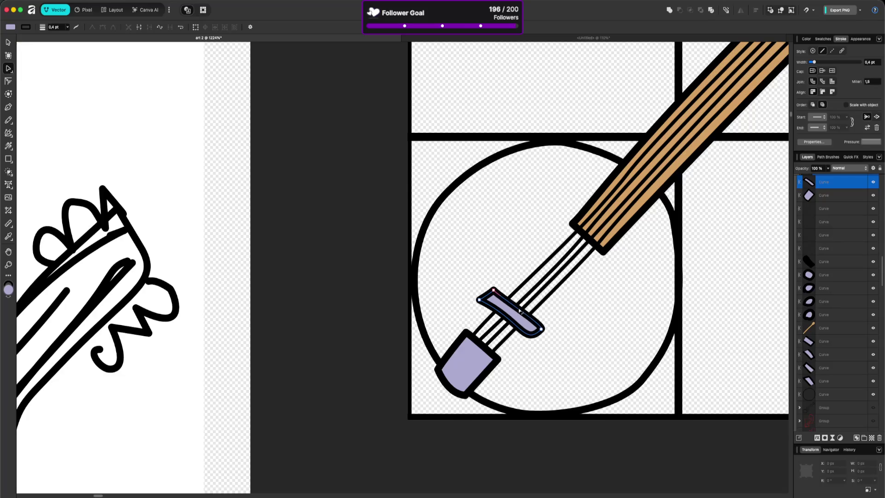
pyautogui.scroll(-10, 562, 352)
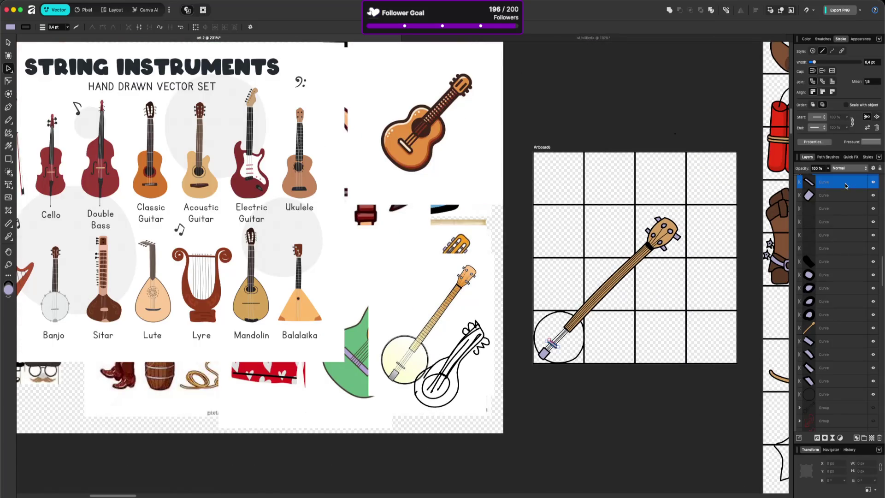
# Step: Move the string layer below the bridge in the Layers panel
pyautogui.moveTo(843, 189); pyautogui.dragTo(843, 302)
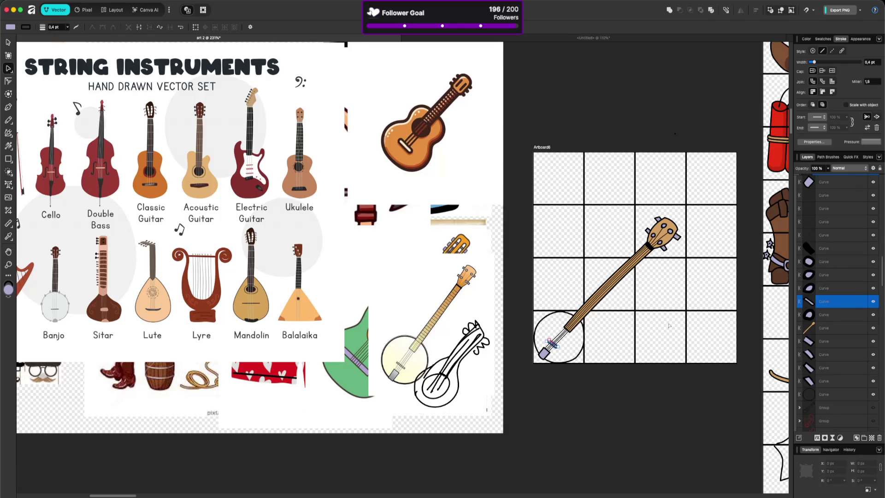
pyautogui.click(665, 338)
pyautogui.scroll(3, 580, 363)
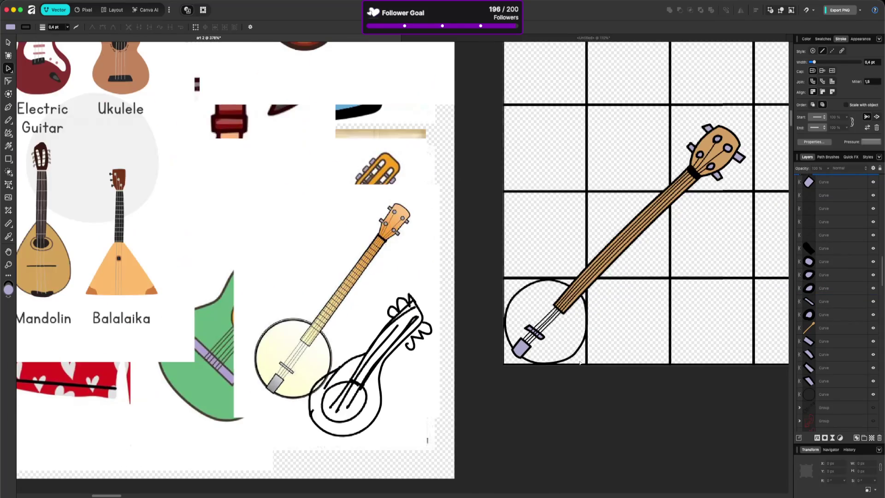
pyautogui.scroll(8, 537, 354)
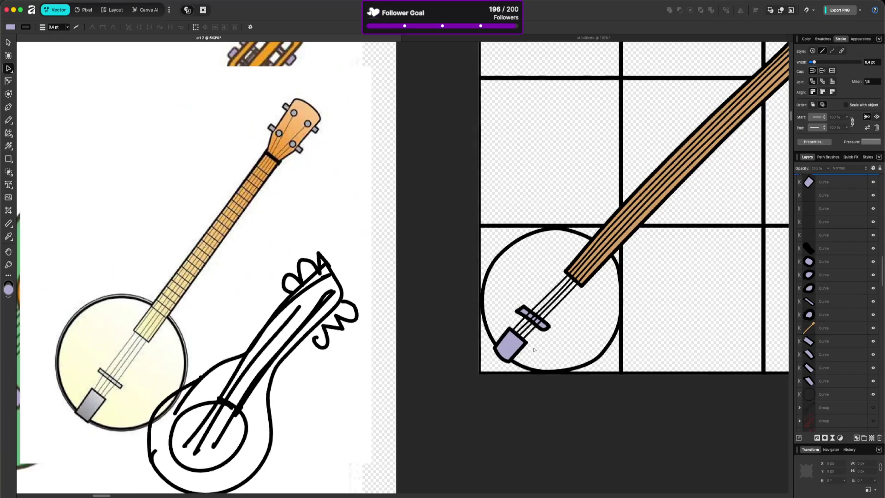
# Step: Bend the top-left and rightmost strings' bottom ends into the tailpiece
pyautogui.click(500, 318)
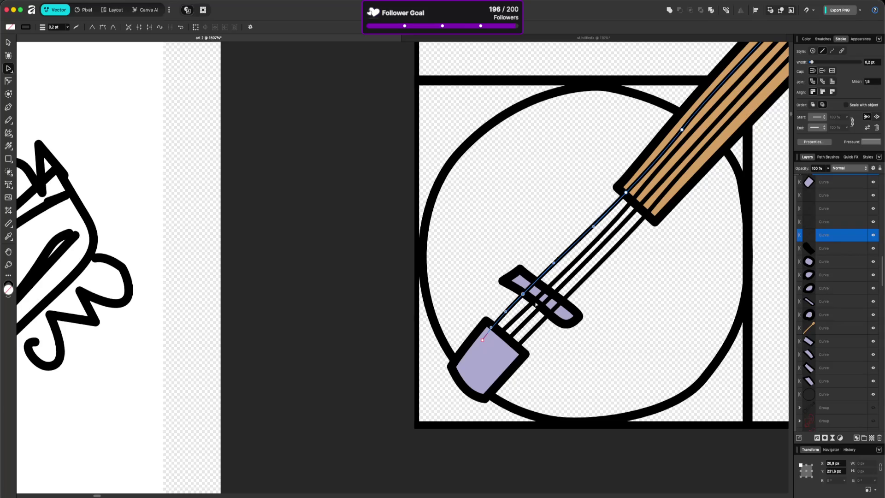
pyautogui.moveTo(483, 340); pyautogui.dragTo(486, 344)
pyautogui.click(532, 308)
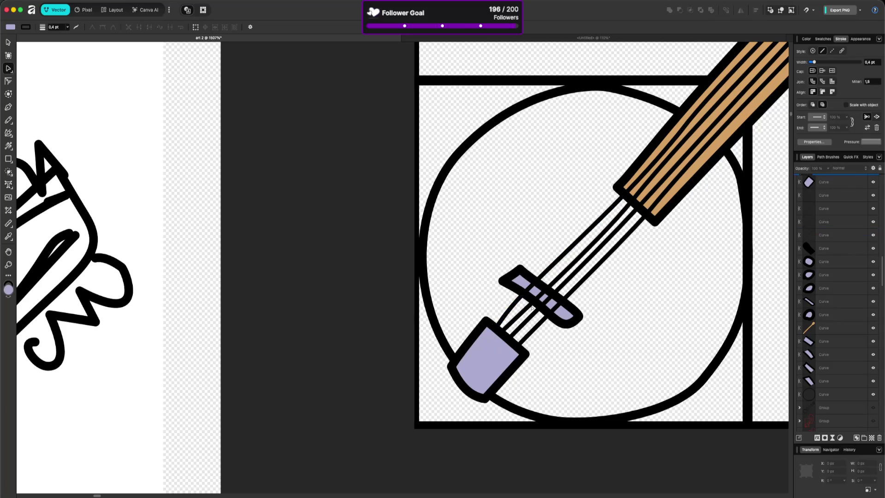
pyautogui.click(548, 317)
pyautogui.click(509, 351)
pyautogui.moveTo(507, 359); pyautogui.dragTo(501, 356)
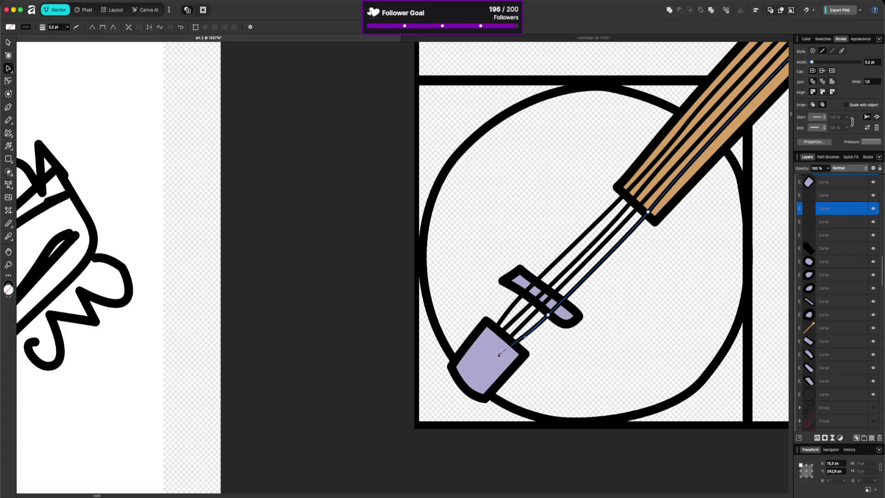
pyautogui.click(633, 367)
pyautogui.scroll(-5, 641, 331)
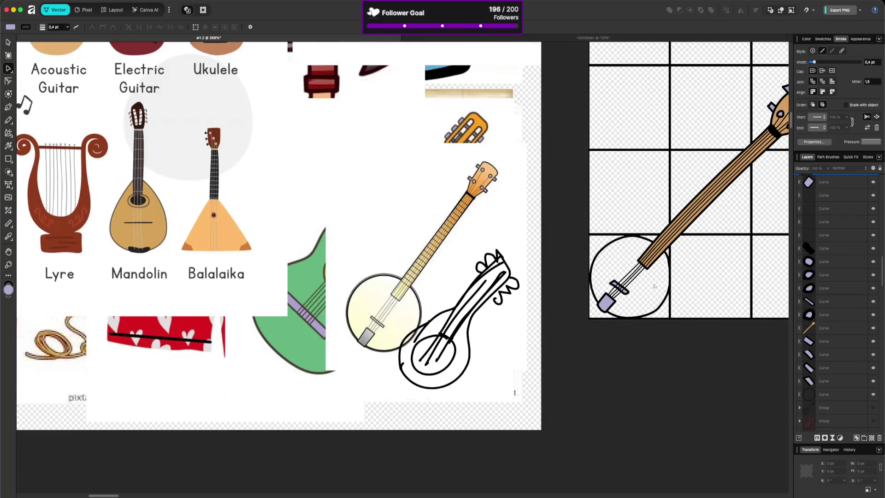
pyautogui.scroll(-4, 655, 287)
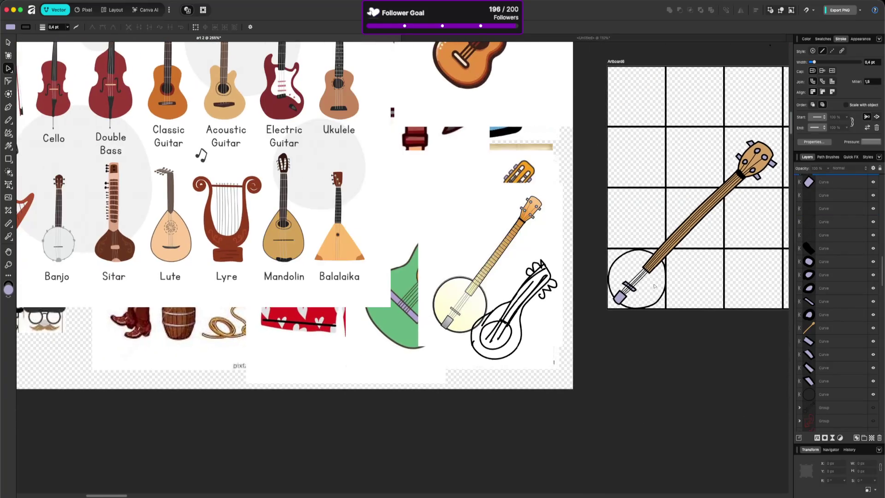
pyautogui.scroll(8, 655, 287)
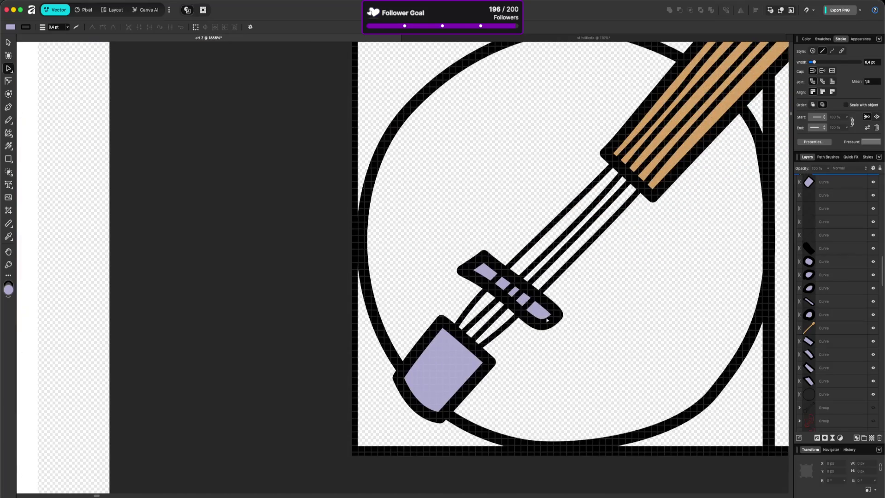
# Step: Nudge the bridge's lower node down and curve its lower edge and right end
pyautogui.click(543, 324)
pyautogui.click(541, 325)
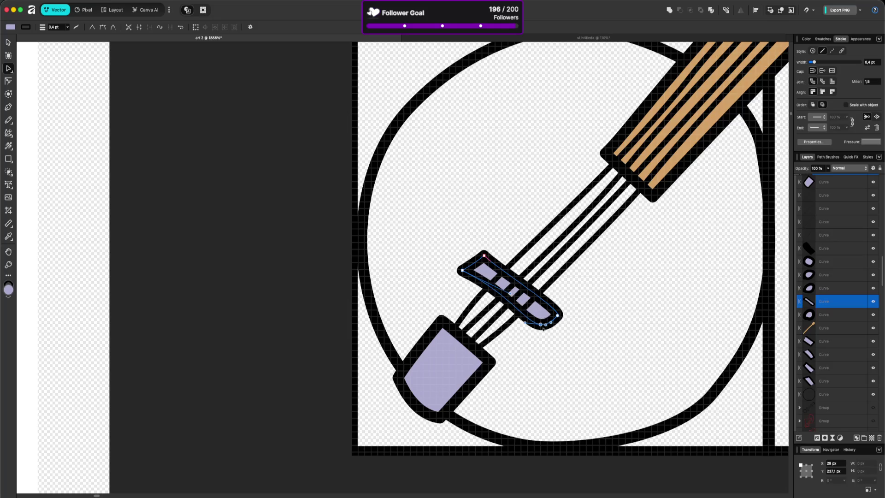
pyautogui.press('Down')
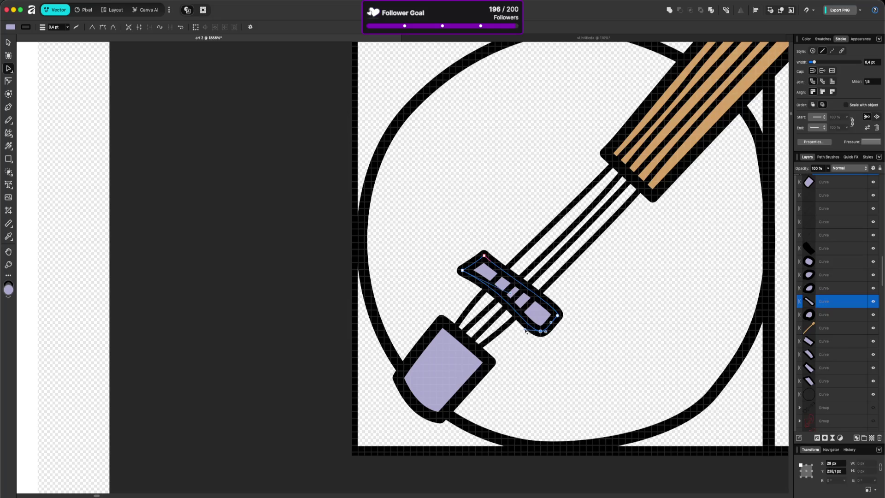
pyautogui.moveTo(526, 331); pyautogui.dragTo(531, 323)
pyautogui.click(594, 337)
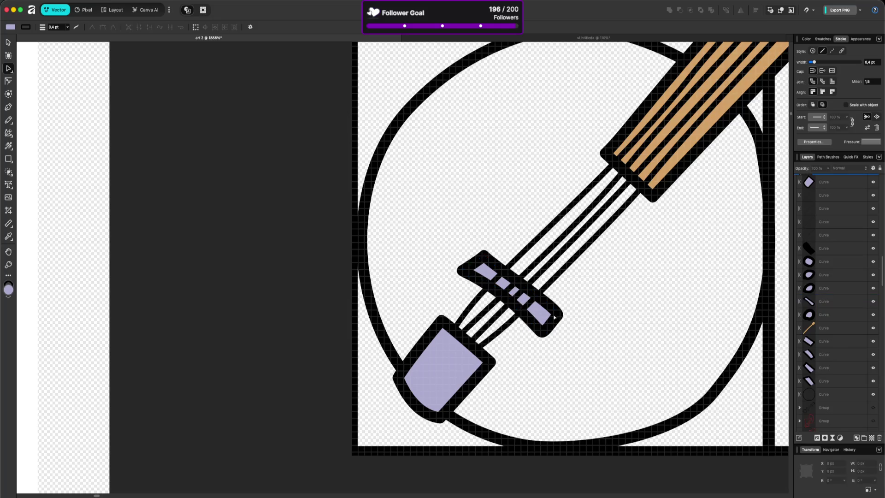
pyautogui.click(554, 318)
pyautogui.click(558, 316)
pyautogui.moveTo(554, 322); pyautogui.dragTo(556, 324)
pyautogui.click(570, 316)
pyautogui.scroll(-10, 607, 292)
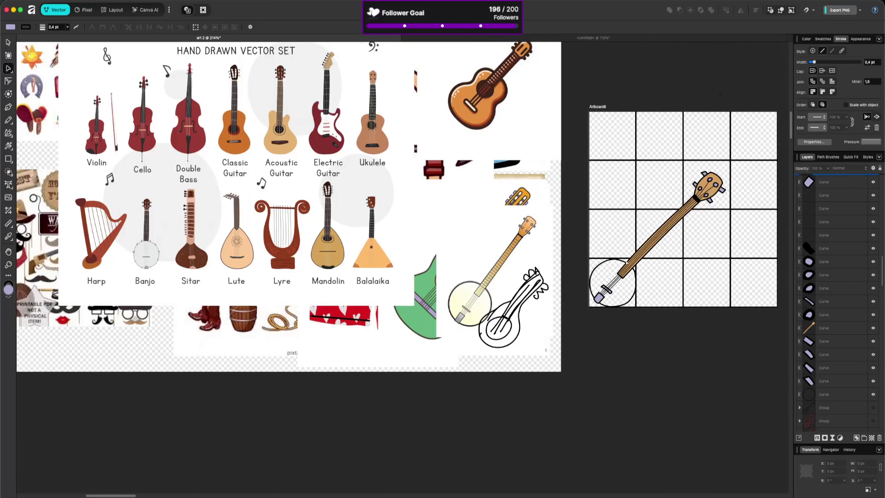
pyautogui.click(621, 261)
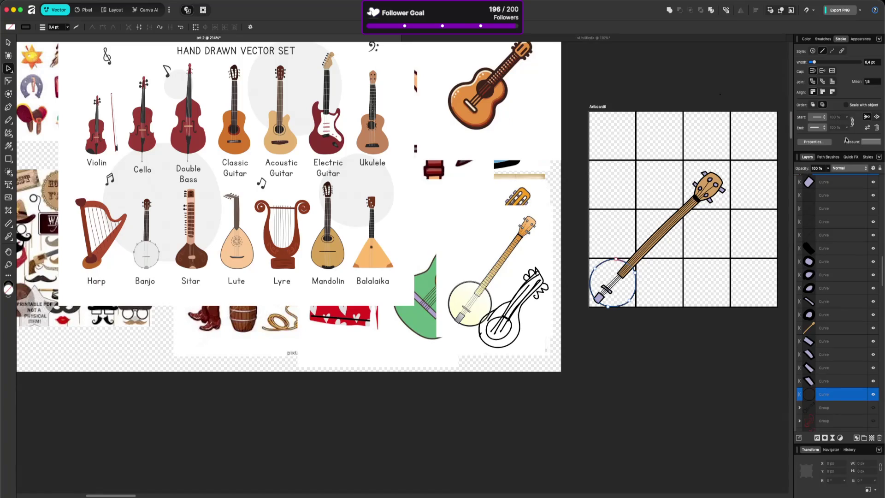
# Step: Fill the drum with bright yellow sampled from the sheriff star on the western icons sheet
pyautogui.click(807, 39)
pyautogui.moveTo(817, 51); pyautogui.dragTo(697, 190)
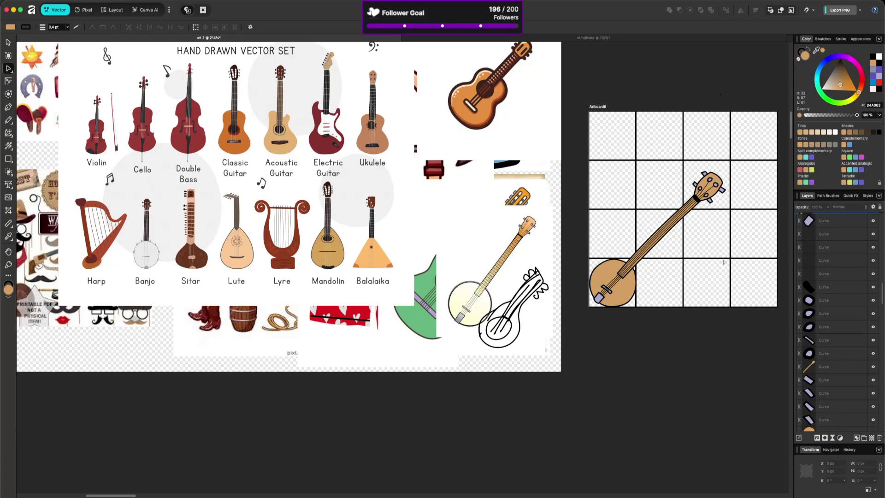
pyautogui.moveTo(723, 260)
pyautogui.mouseDown()
pyautogui.moveTo(658, 256)
pyautogui.moveTo(550, 315)
pyautogui.moveTo(563, 298)
pyautogui.moveTo(659, 273)
pyautogui.moveTo(504, 292)
pyautogui.moveTo(518, 301)
pyautogui.moveTo(622, 277)
pyautogui.moveTo(465, 326)
pyautogui.mouseUp()
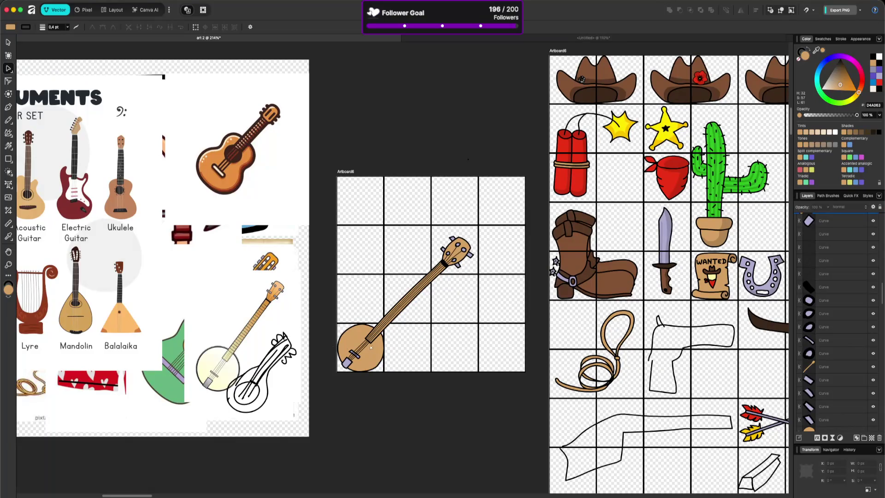
pyautogui.click(829, 428)
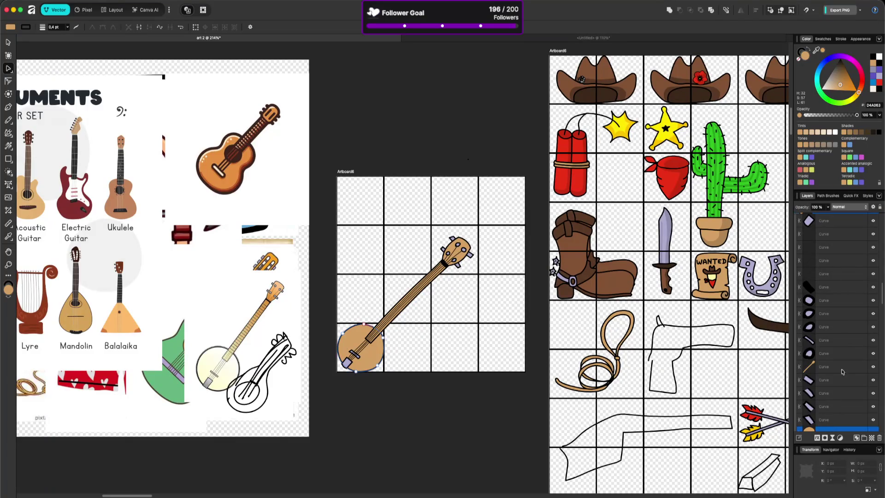
pyautogui.moveTo(817, 49); pyautogui.dragTo(662, 137)
pyautogui.moveTo(816, 49); pyautogui.dragTo(674, 139)
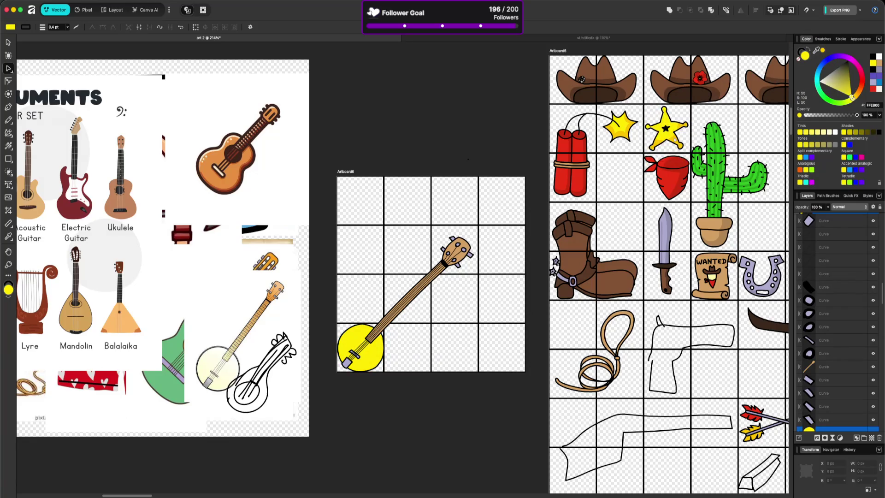
# Step: Deselect the FCC400 golden drum, then pan and zoom to view the finished banjo
pyautogui.click(473, 345)
pyautogui.scroll(-3, 516, 367)
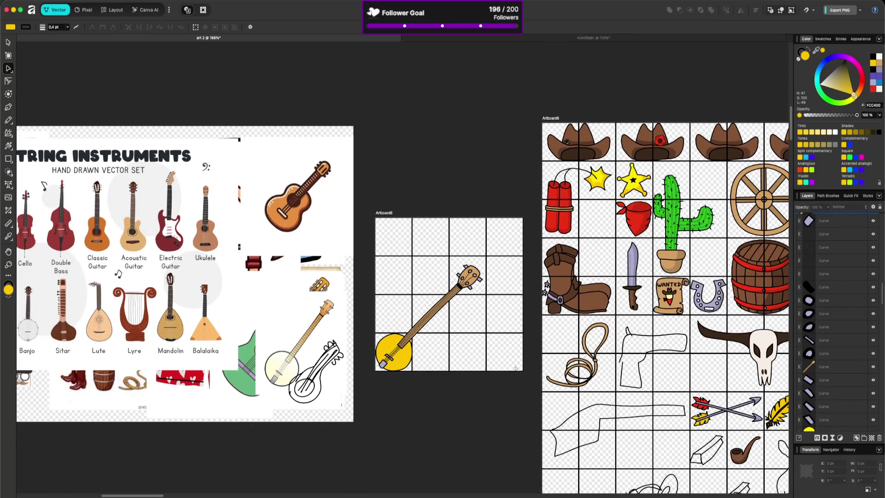
pyautogui.scroll(-3, 512, 370)
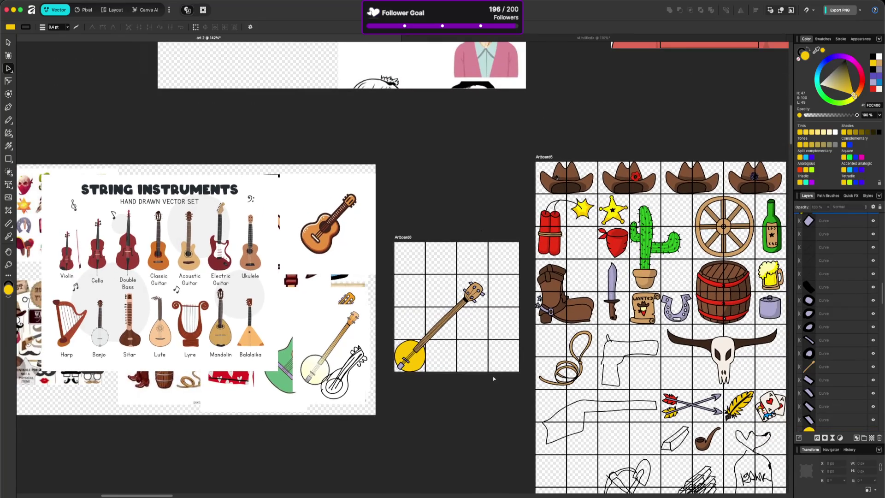
pyautogui.scroll(-2, 427, 380)
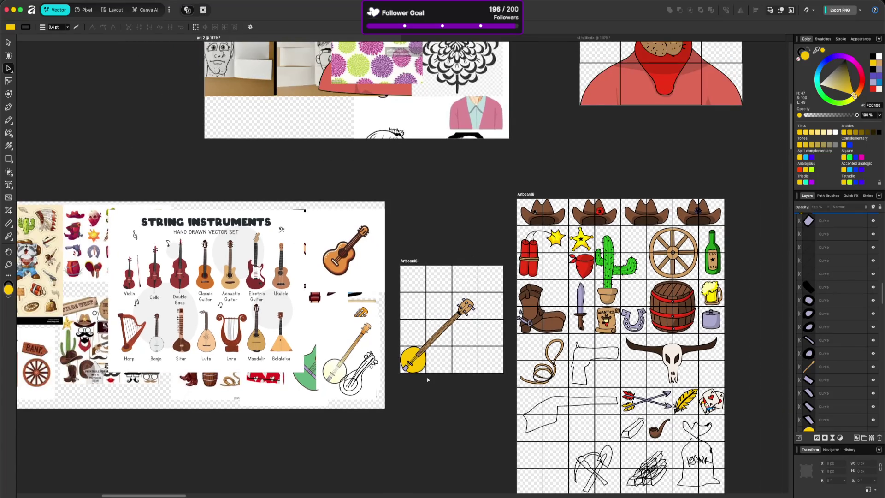
pyautogui.scroll(6, 702, 323)
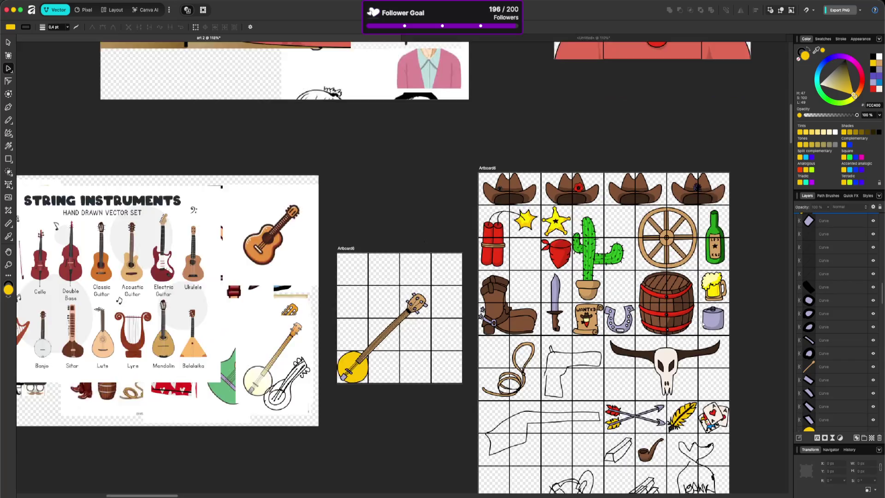
pyautogui.scroll(-3, 703, 324)
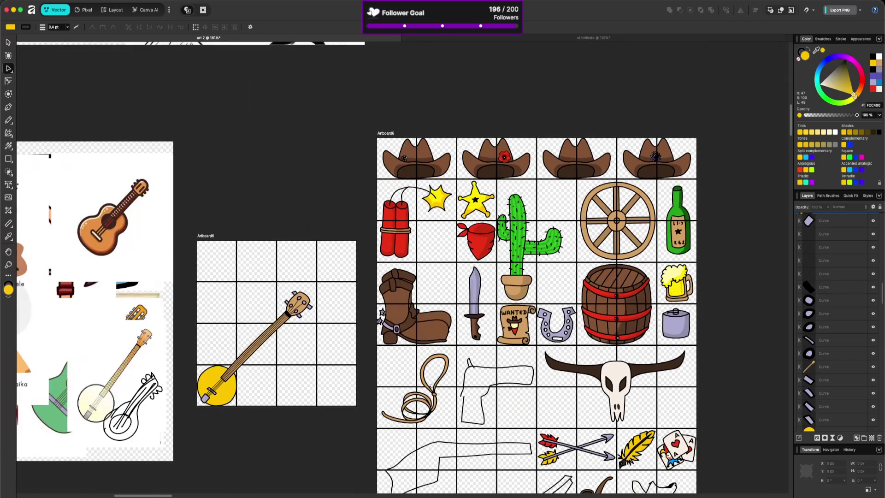
pyautogui.moveTo(383, 399); pyautogui.dragTo(588, 285)
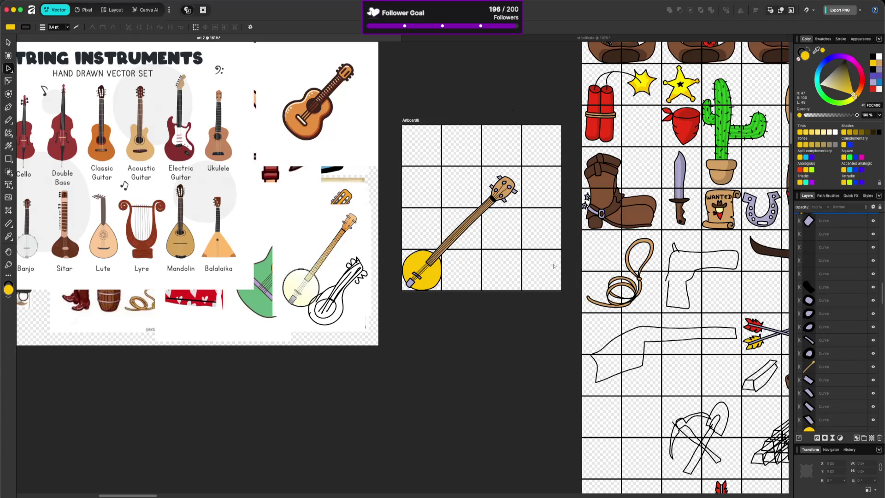
pyautogui.scroll(3, 554, 266)
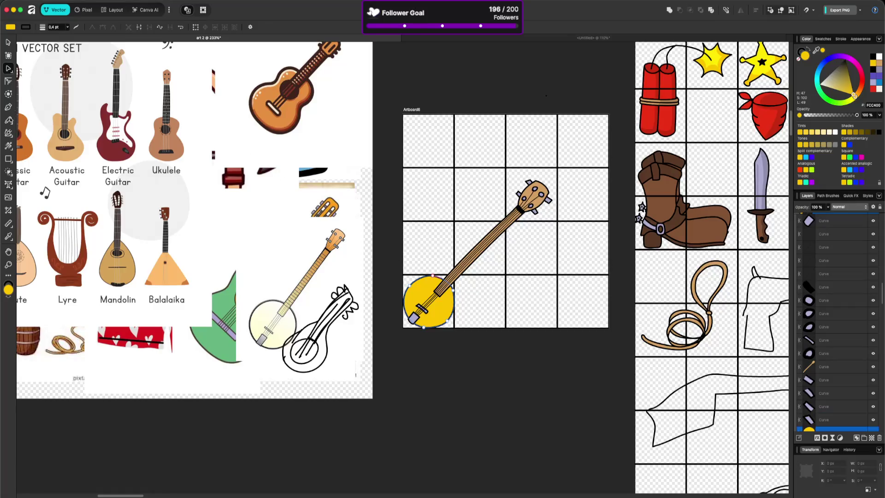
# Step: Draw a crescent shadow shape below the yellow drum and fill it tan D4A063
pyautogui.press('n')
pyautogui.scroll(-3, 854, 414)
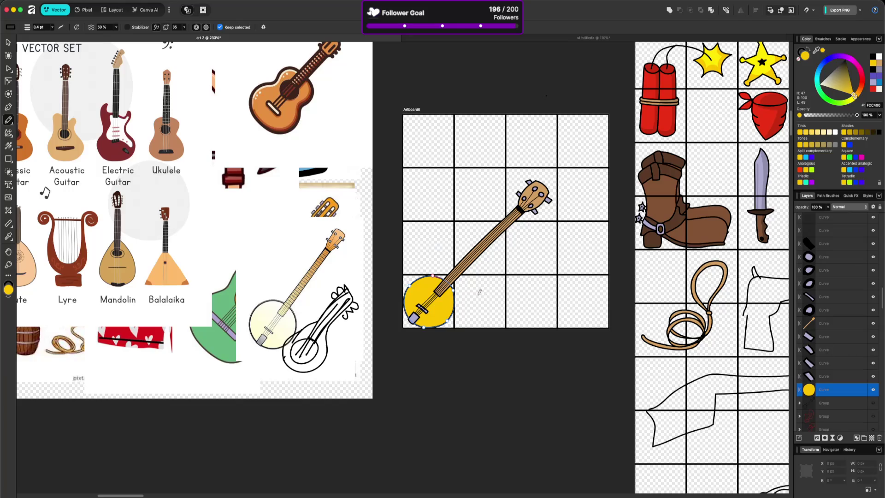
pyautogui.moveTo(454, 278)
pyautogui.mouseDown()
pyautogui.moveTo(417, 316)
pyautogui.moveTo(470, 348)
pyautogui.moveTo(494, 261)
pyautogui.mouseUp()
pyautogui.moveTo(835, 392)
pyautogui.mouseDown()
pyautogui.moveTo(836, 408)
pyautogui.moveTo(825, 415)
pyautogui.moveTo(811, 390)
pyautogui.mouseUp()
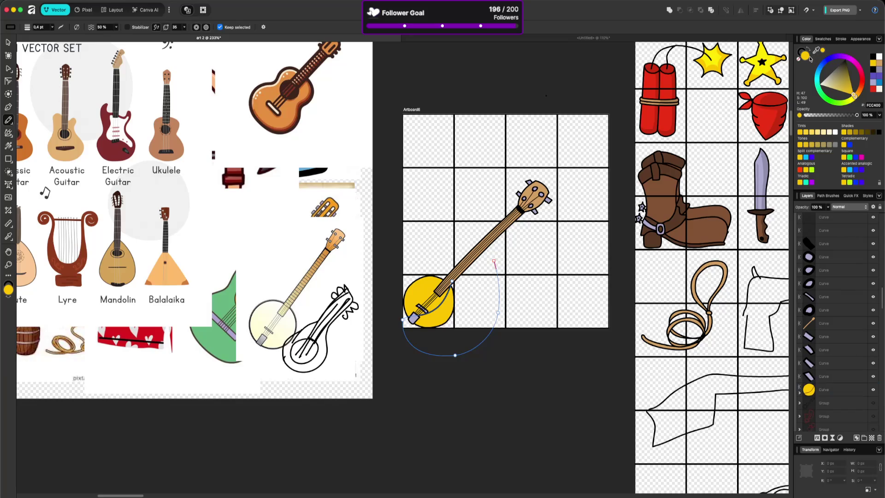
pyautogui.hscroll(5, 805, 58)
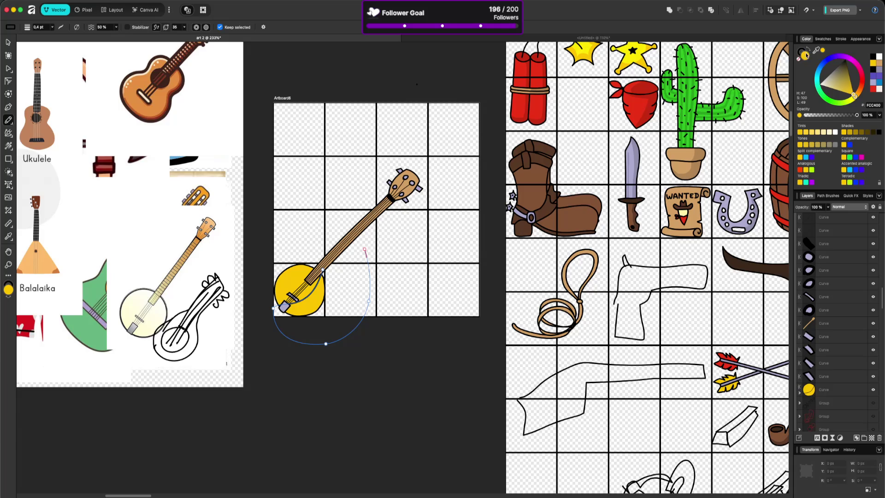
pyautogui.moveTo(816, 50); pyautogui.dragTo(593, 258)
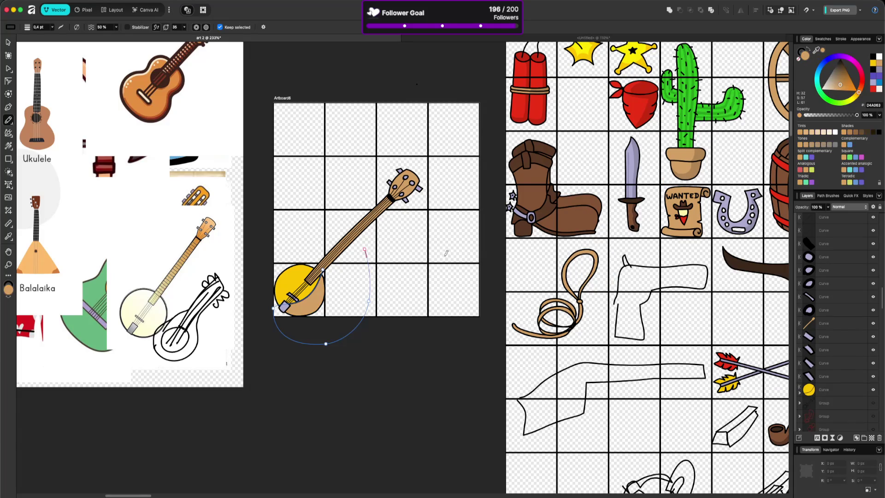
# Step: Keep the tan fill and reshape the crescent's curved outline with the Node tool
pyautogui.click(800, 59)
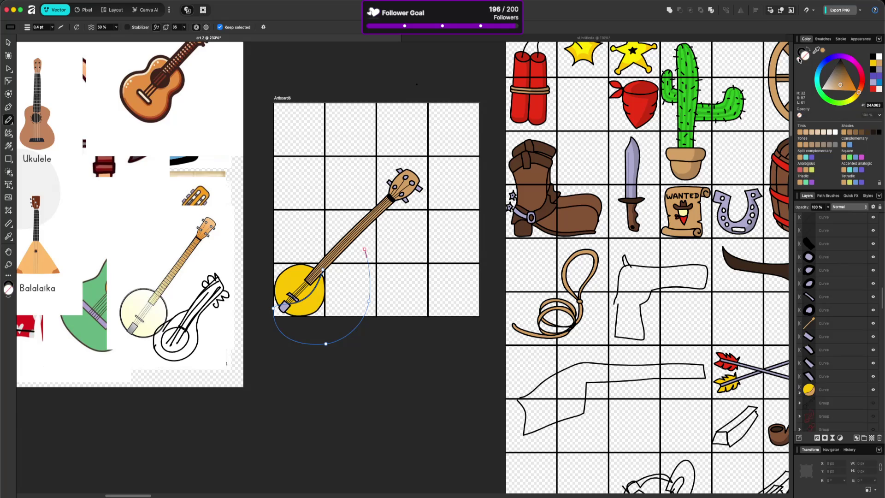
pyautogui.hotkey('ctrl', 'z')
pyautogui.click(800, 51)
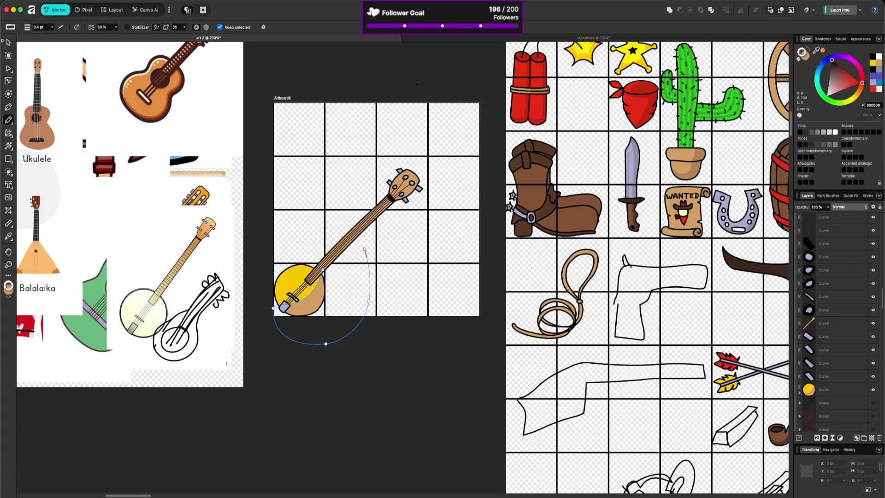
pyautogui.press('a')
pyautogui.click(321, 378)
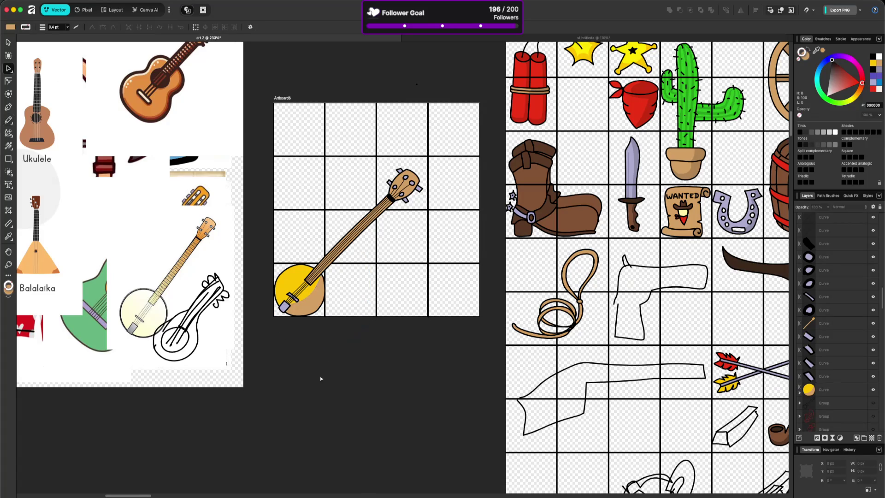
pyautogui.click(313, 305)
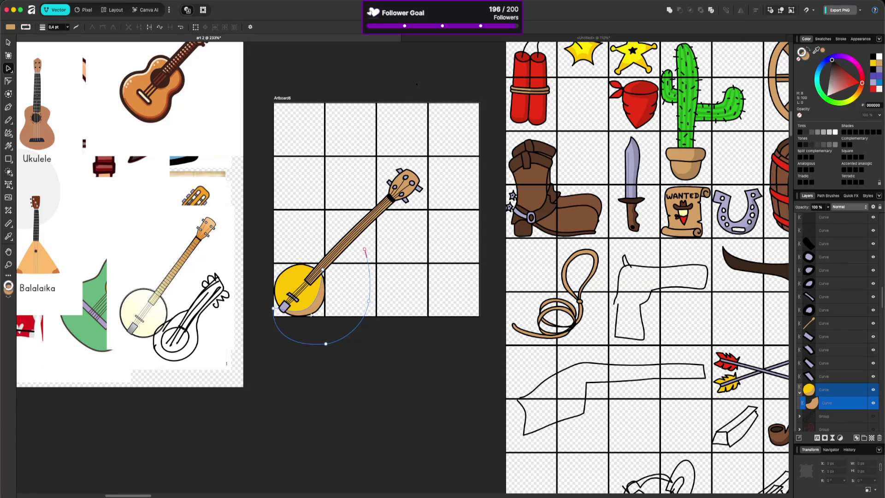
pyautogui.click(396, 426)
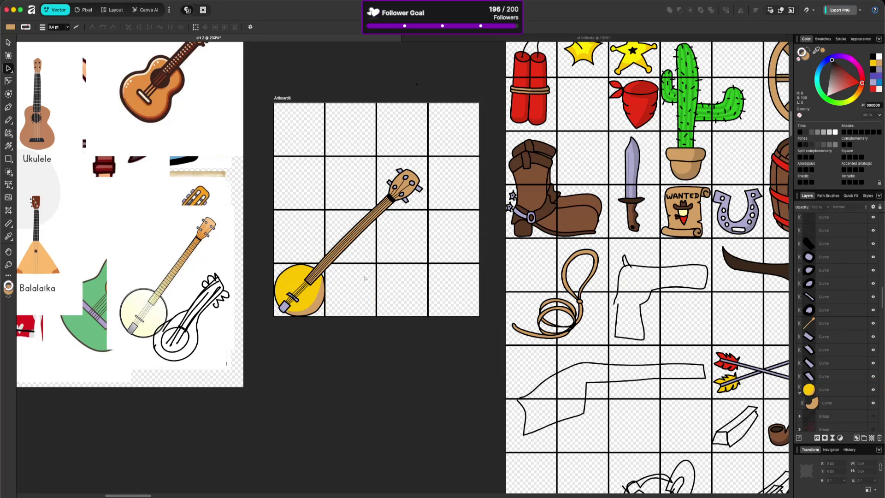
pyautogui.click(323, 291)
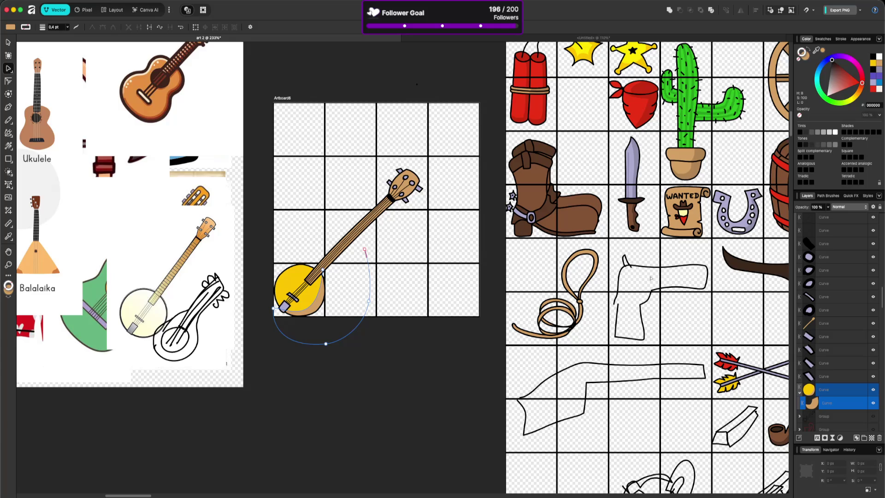
pyautogui.hscroll(8, 647, 278)
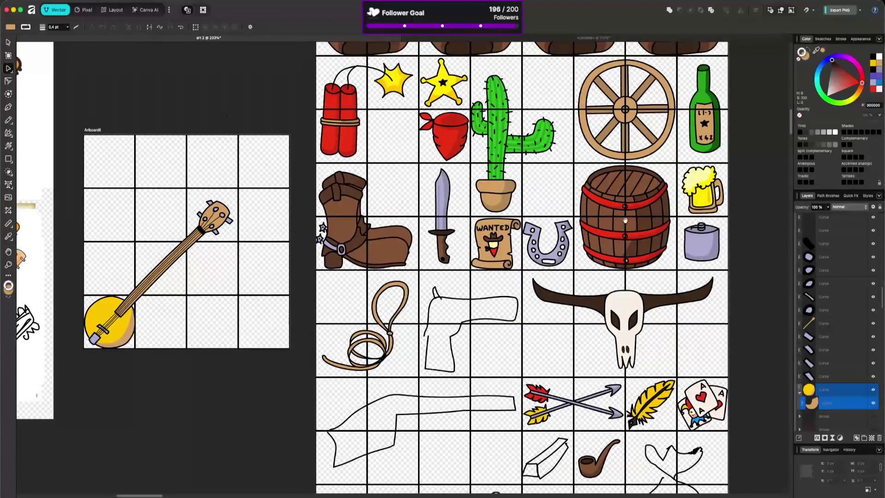
pyautogui.moveTo(134, 345); pyautogui.dragTo(136, 376)
# Step: Set the crescent's outline colour to tan sampled from the beer mug
pyautogui.click(805, 60)
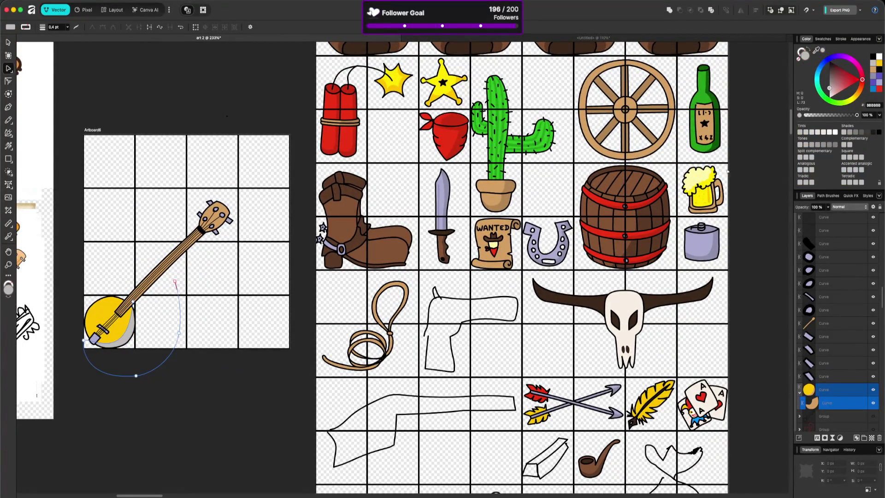
pyautogui.moveTo(817, 50)
pyautogui.mouseDown()
pyautogui.moveTo(702, 188)
pyautogui.moveTo(709, 194)
pyautogui.mouseUp()
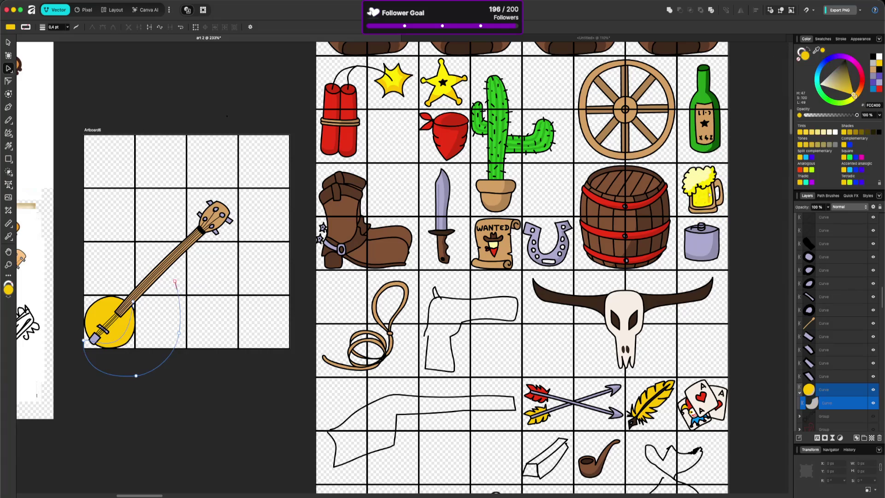
pyautogui.moveTo(816, 50)
pyautogui.mouseDown()
pyautogui.moveTo(802, 81)
pyautogui.moveTo(697, 199)
pyautogui.mouseUp()
pyautogui.click(205, 338)
# Step: Enlarge the tan crescent along the drum's lower-right edge, then deselect and zoom out
pyautogui.hscroll(-5, 200, 416)
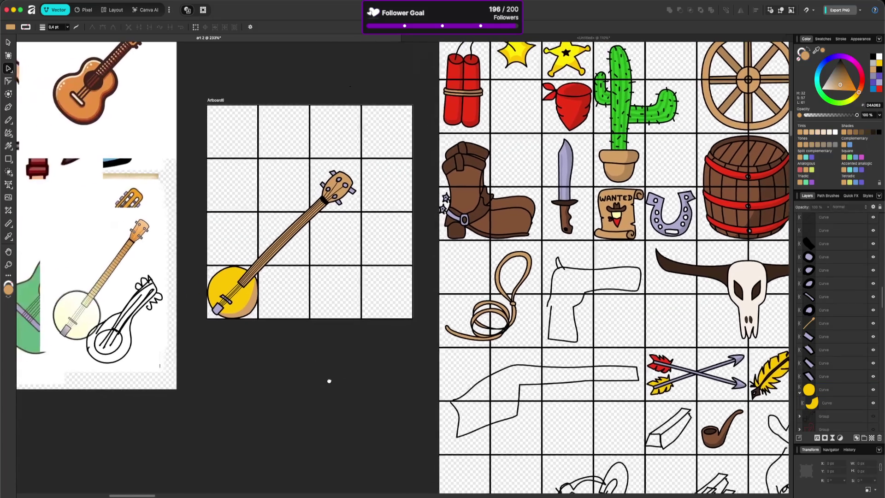
pyautogui.moveTo(342, 280); pyautogui.dragTo(412, 316)
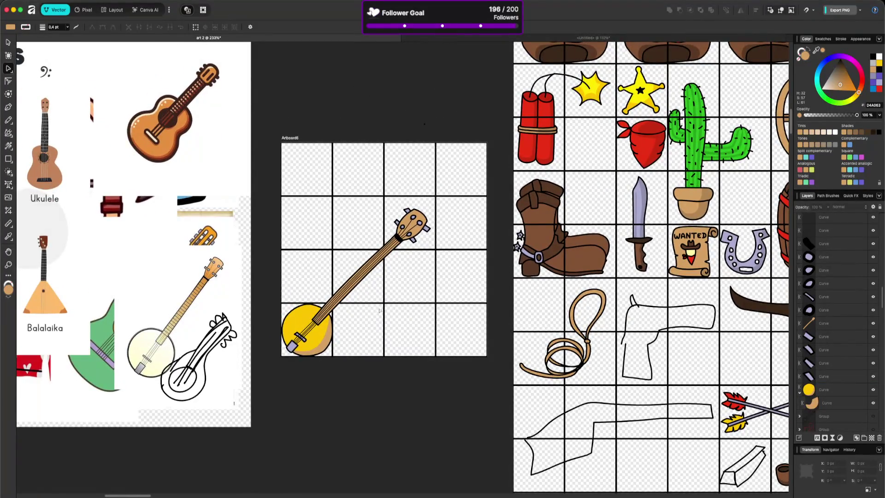
pyautogui.scroll(5, 325, 339)
pyautogui.click(336, 301)
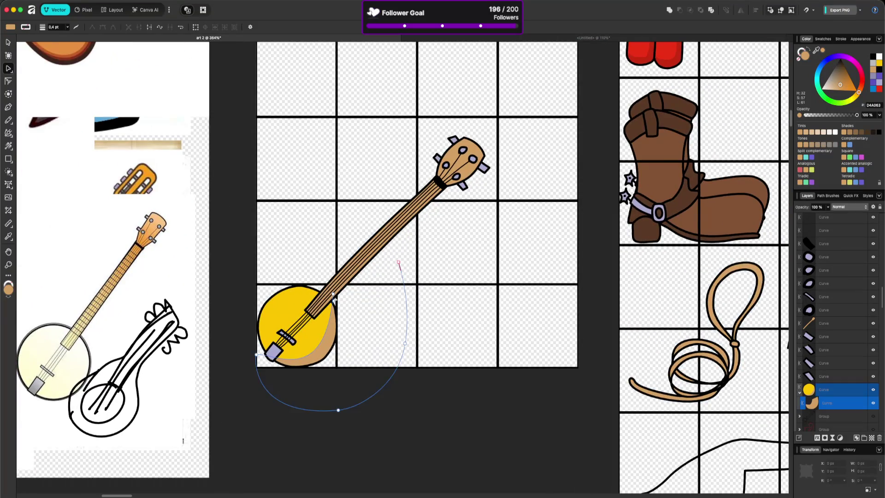
pyautogui.moveTo(331, 293)
pyautogui.mouseDown()
pyautogui.moveTo(313, 375)
pyautogui.moveTo(319, 367)
pyautogui.moveTo(328, 384)
pyautogui.moveTo(362, 380)
pyautogui.mouseUp()
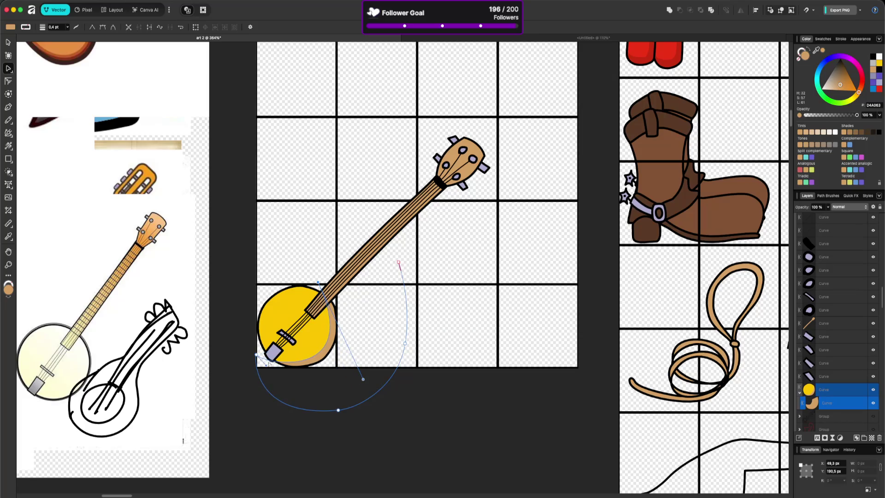
pyautogui.click(460, 417)
pyautogui.scroll(-5, 459, 431)
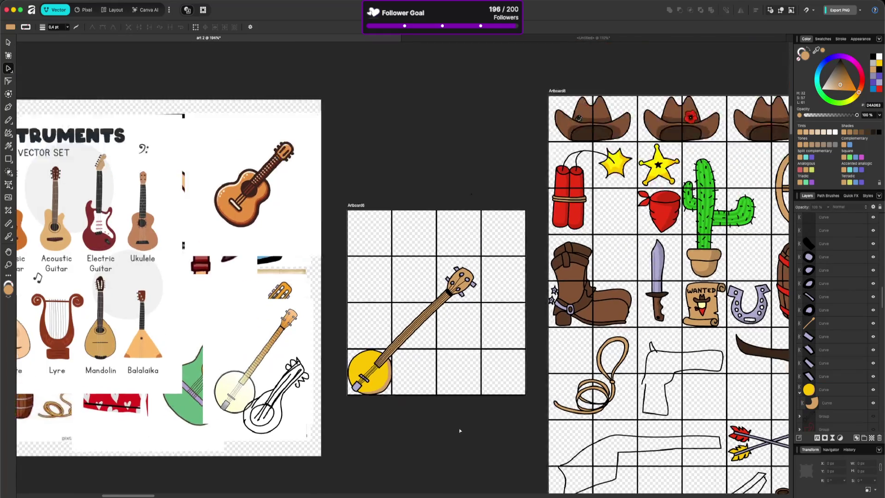
pyautogui.scroll(3, 459, 431)
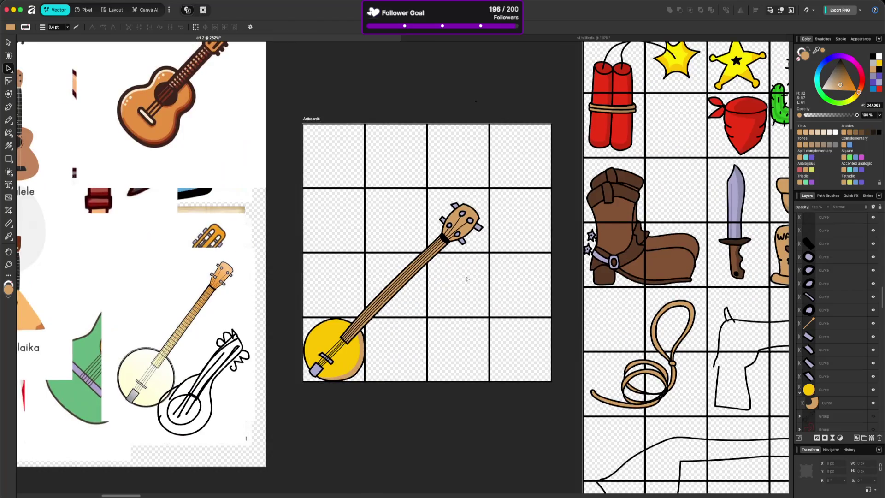
# Step: Draw a pencil shadow shape along the neck's right side and clip it inside the neck
pyautogui.click(469, 208)
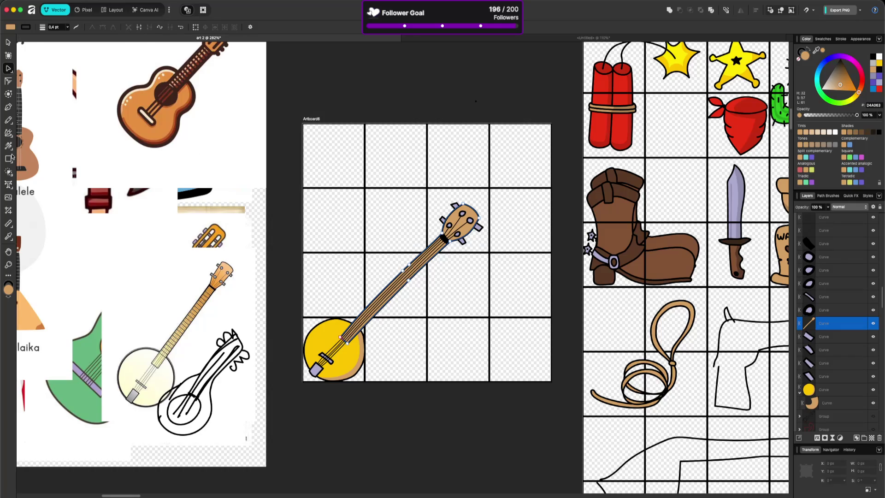
pyautogui.click(8, 120)
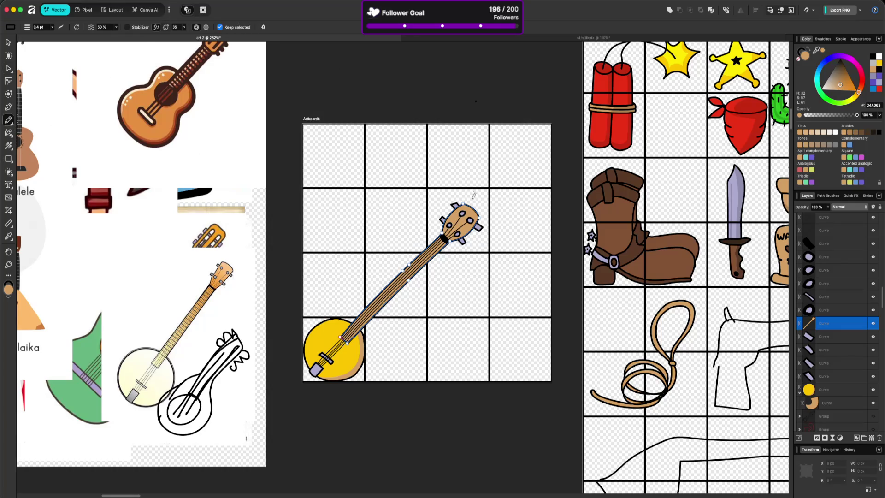
pyautogui.moveTo(466, 196)
pyautogui.mouseDown()
pyautogui.moveTo(466, 224)
pyautogui.moveTo(342, 343)
pyautogui.moveTo(479, 301)
pyautogui.moveTo(480, 180)
pyautogui.moveTo(436, 183)
pyautogui.mouseUp()
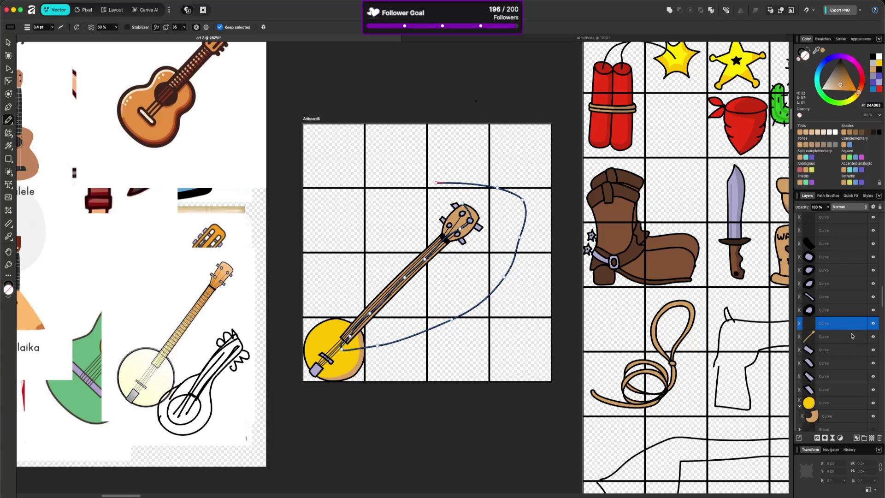
pyautogui.moveTo(842, 326); pyautogui.dragTo(853, 337)
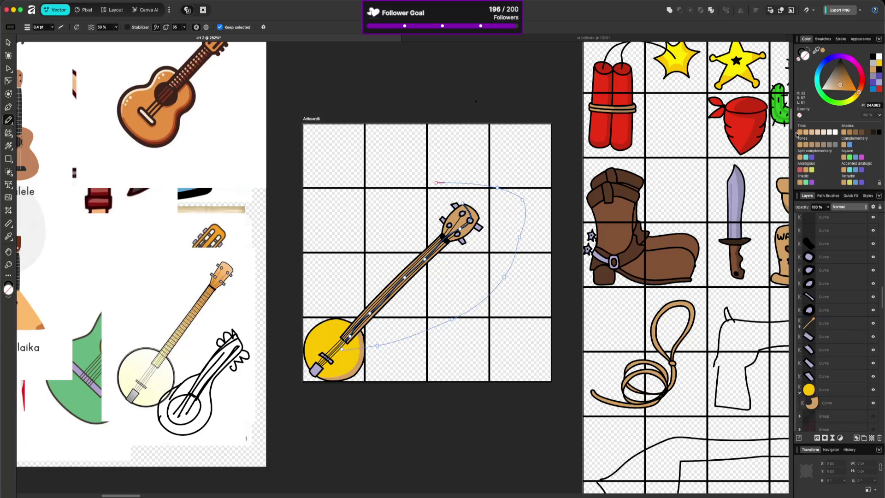
pyautogui.click(799, 326)
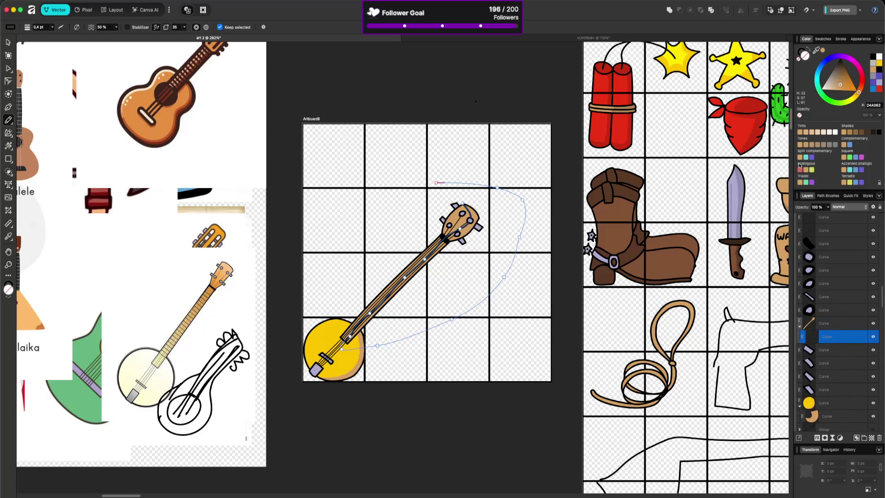
# Step: Colour the neck shadow with brown sampled from the boot
pyautogui.click(803, 55)
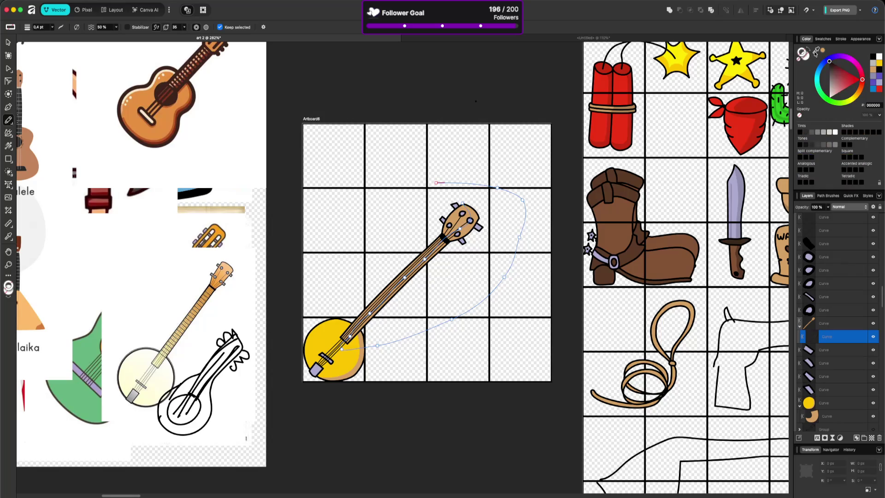
pyautogui.moveTo(816, 51)
pyautogui.mouseDown()
pyautogui.moveTo(609, 190)
pyautogui.moveTo(617, 191)
pyautogui.mouseUp()
pyautogui.moveTo(816, 51)
pyautogui.mouseDown()
pyautogui.moveTo(635, 218)
pyautogui.moveTo(626, 206)
pyautogui.mouseUp()
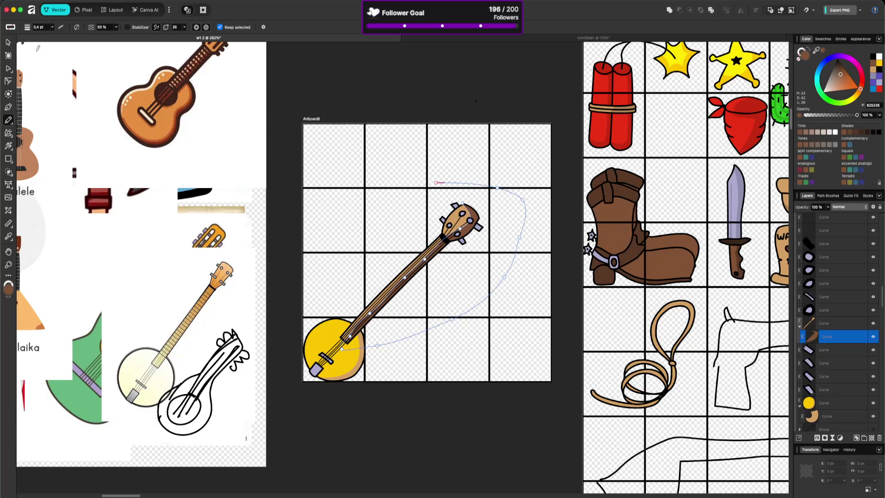
# Step: Select individual nodes on the neck shadow with the Node tool
pyautogui.press('a')
pyautogui.press('super+d')
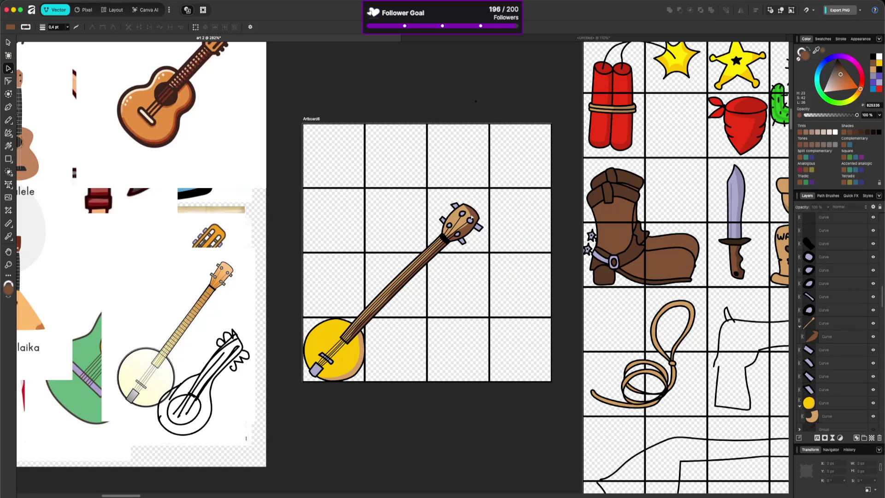
pyautogui.click(471, 213)
pyautogui.click(463, 204)
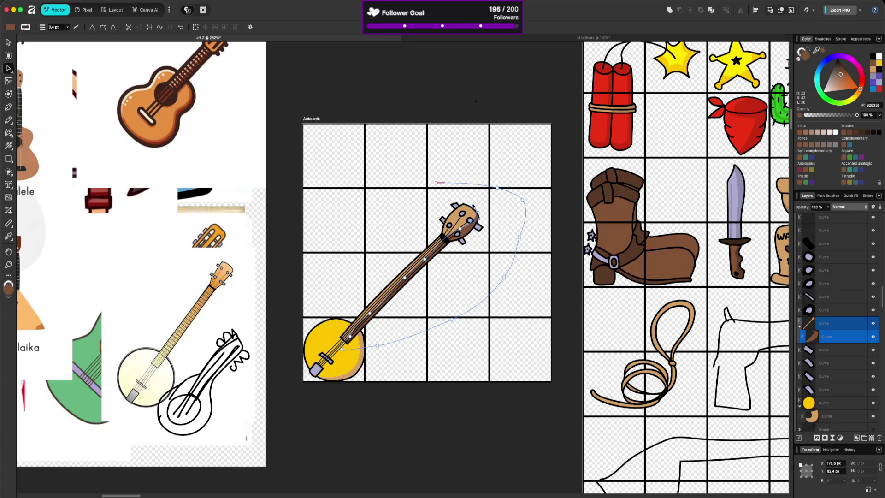
pyautogui.click(458, 234)
pyautogui.scroll(3, 377, 315)
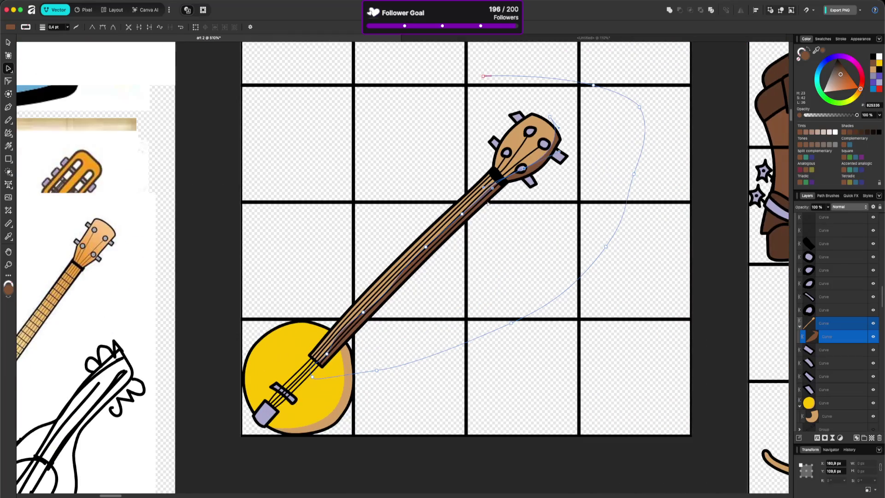
pyautogui.moveTo(493, 190)
pyautogui.mouseDown()
pyautogui.moveTo(405, 256)
pyautogui.moveTo(556, 225)
pyautogui.mouseUp()
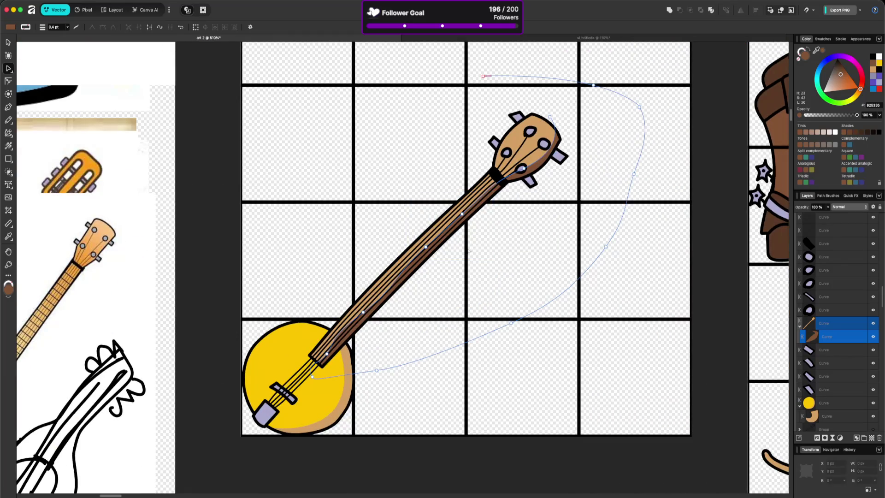
# Step: Nudge the neck shadow's nodes near the drum 1 px up and right, then deselect
pyautogui.moveTo(340, 249)
pyautogui.mouseDown()
pyautogui.moveTo(376, 283)
pyautogui.moveTo(465, 328)
pyautogui.mouseUp()
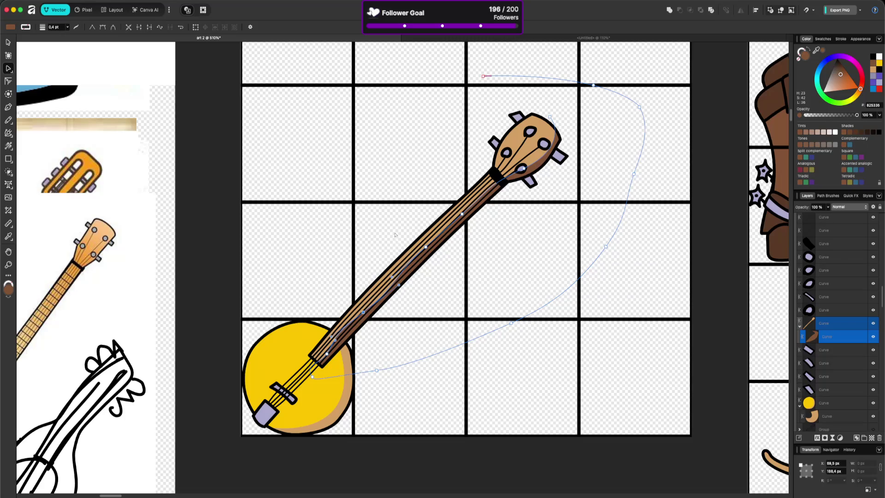
pyautogui.click(468, 285)
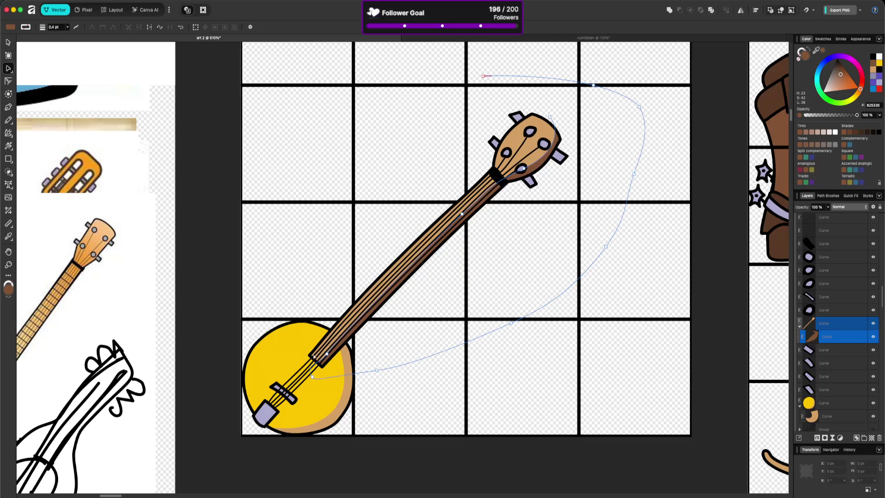
pyautogui.click(312, 367)
pyautogui.press('Right')
pyautogui.press('Up')
pyautogui.click(533, 257)
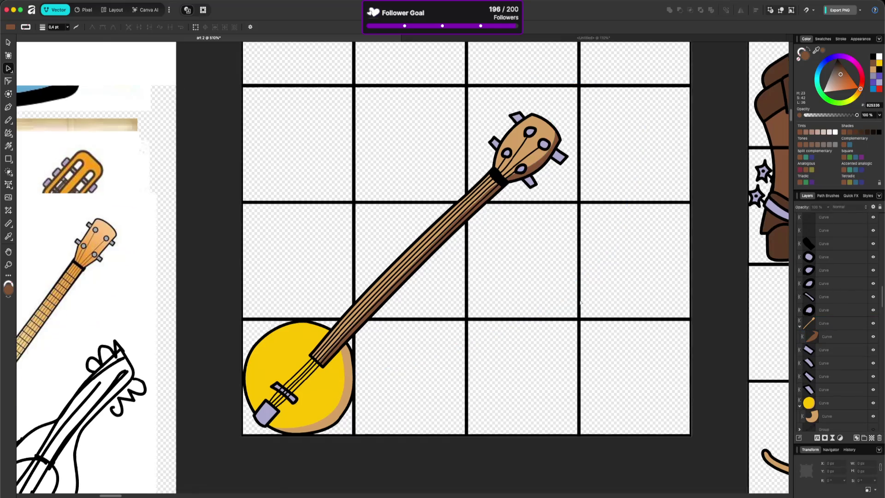
pyautogui.scroll(-5, 581, 302)
pyautogui.scroll(-2, 581, 302)
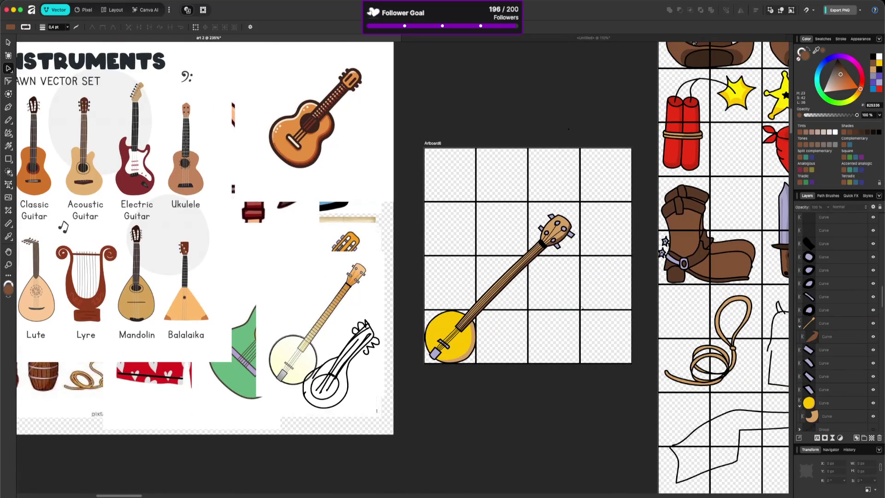
# Step: Draw a pencil shadow shape over the lavender tailpiece
pyautogui.scroll(4, 426, 369)
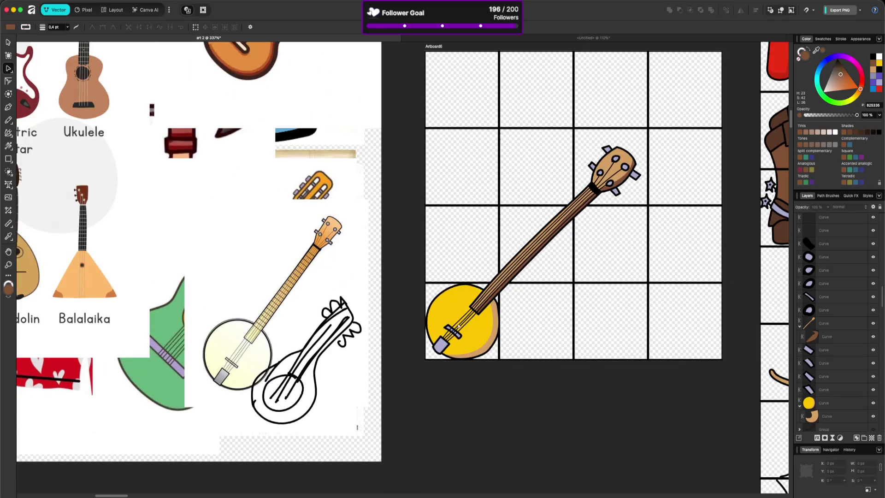
pyautogui.click(440, 347)
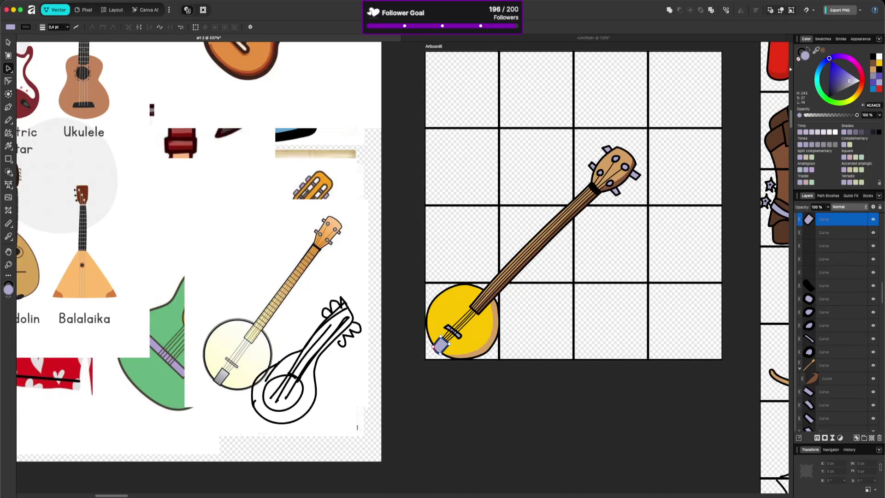
pyautogui.click(8, 121)
pyautogui.moveTo(438, 345)
pyautogui.mouseDown()
pyautogui.moveTo(447, 336)
pyautogui.moveTo(436, 344)
pyautogui.moveTo(436, 363)
pyautogui.mouseUp()
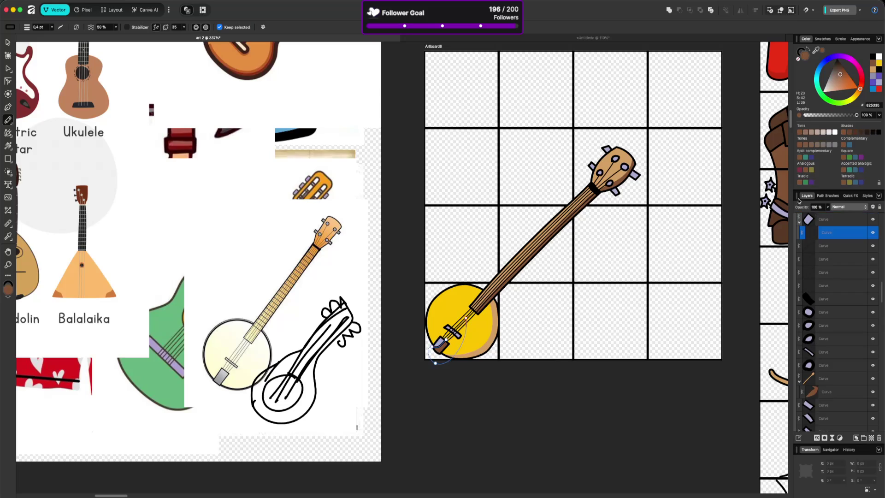
# Step: Colour the tailpiece shadow with the knife blade's grey
pyautogui.click(803, 53)
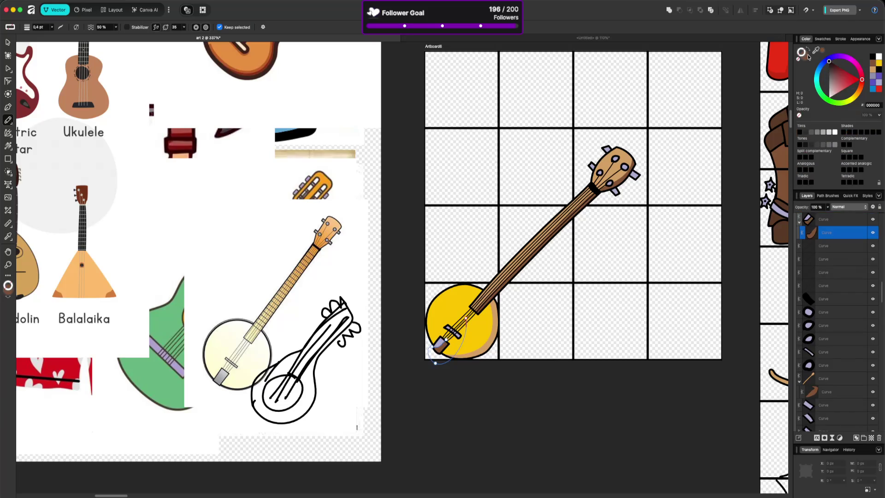
pyautogui.click(805, 58)
pyautogui.moveTo(815, 49)
pyautogui.mouseDown()
pyautogui.moveTo(725, 168)
pyautogui.moveTo(736, 174)
pyautogui.moveTo(628, 184)
pyautogui.mouseUp()
pyautogui.hscroll(10, 715, 134)
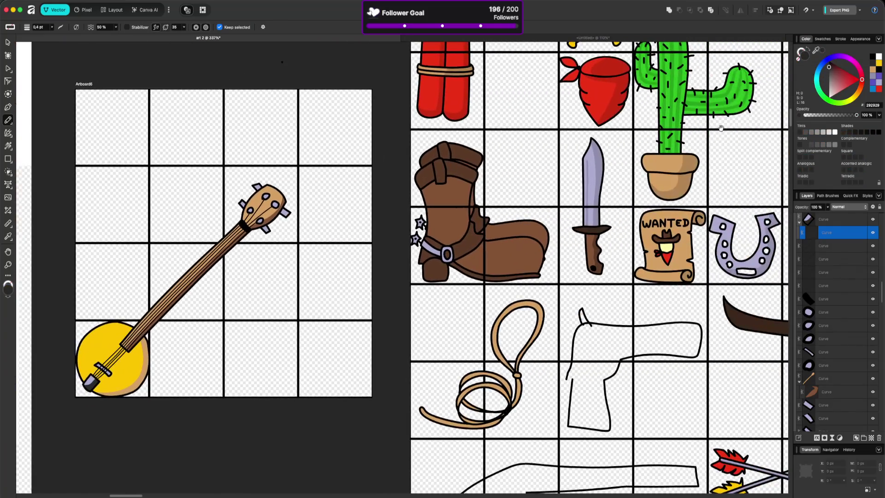
pyautogui.moveTo(816, 50)
pyautogui.mouseDown()
pyautogui.moveTo(598, 172)
pyautogui.moveTo(596, 161)
pyautogui.mouseUp()
# Step: Clear the selection and zoom out to view the fully shaded banjo
pyautogui.click(8, 42)
pyautogui.click(230, 285)
pyautogui.scroll(-5, 230, 285)
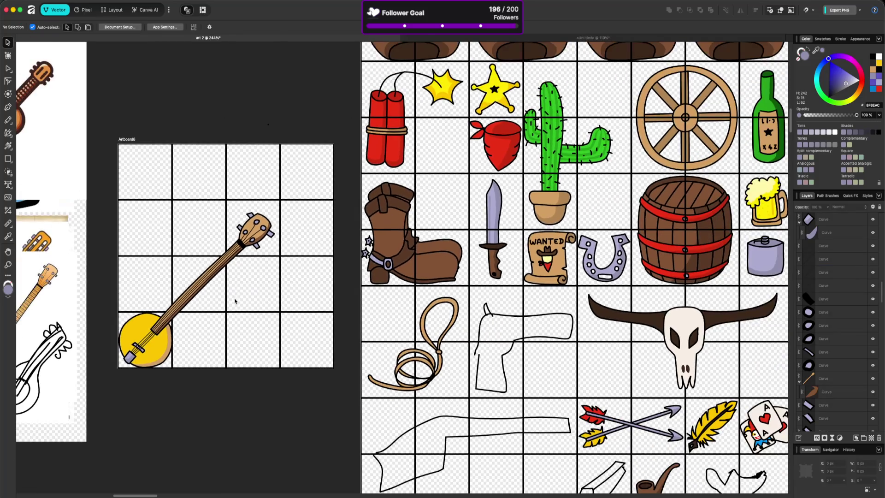
pyautogui.scroll(-3, 454, 296)
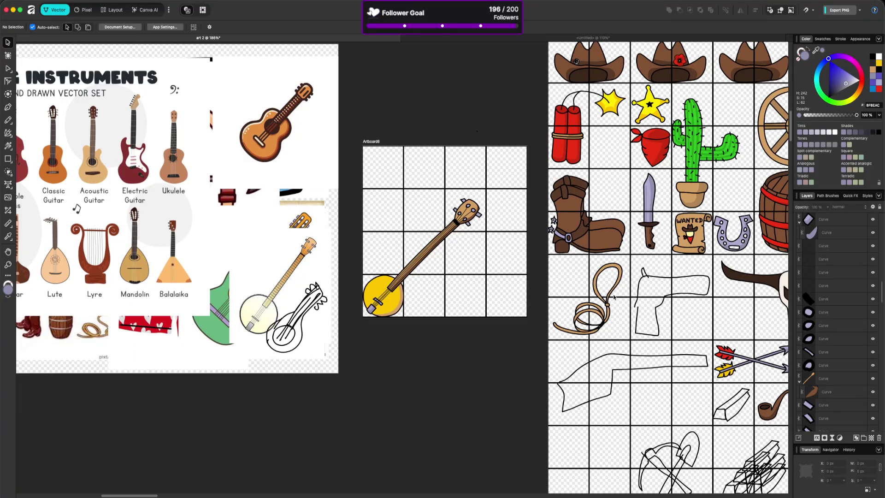
pyautogui.scroll(-3, 613, 297)
pyautogui.hscroll(3, 613, 298)
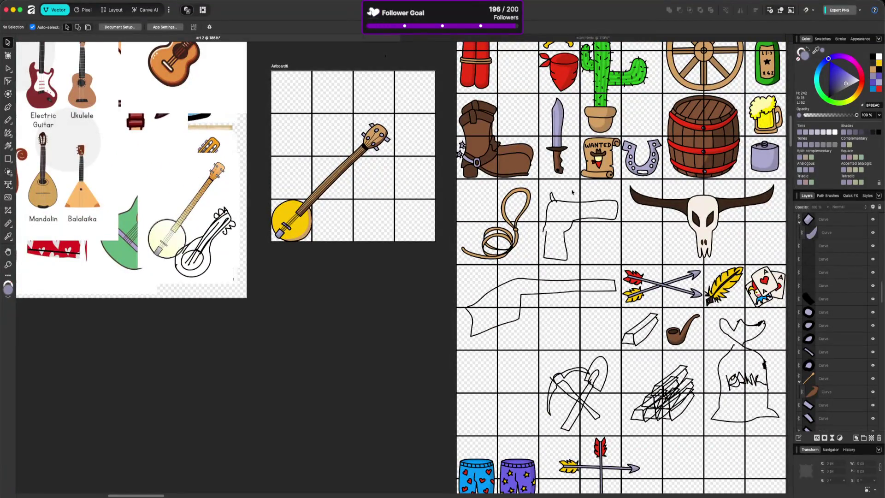
pyautogui.scroll(-1, 535, 171)
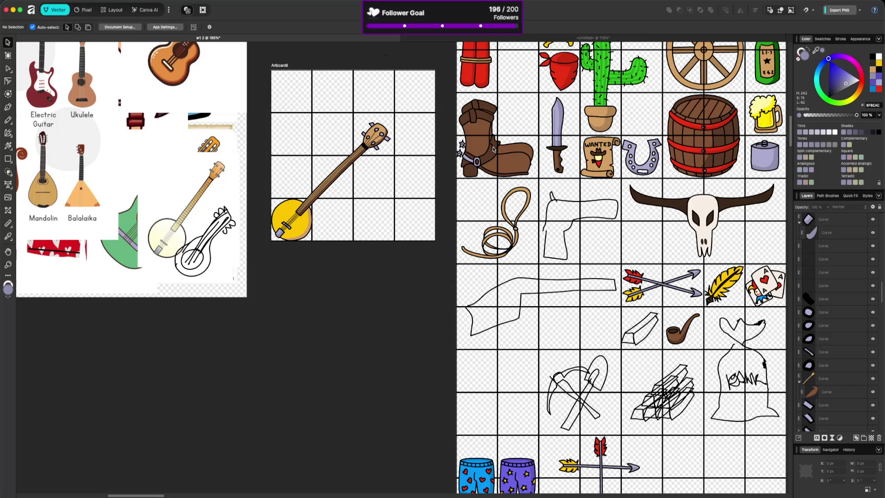
# Step: Marquee-select all the banjo curves and group them with Ctrl+G
pyautogui.click(384, 139)
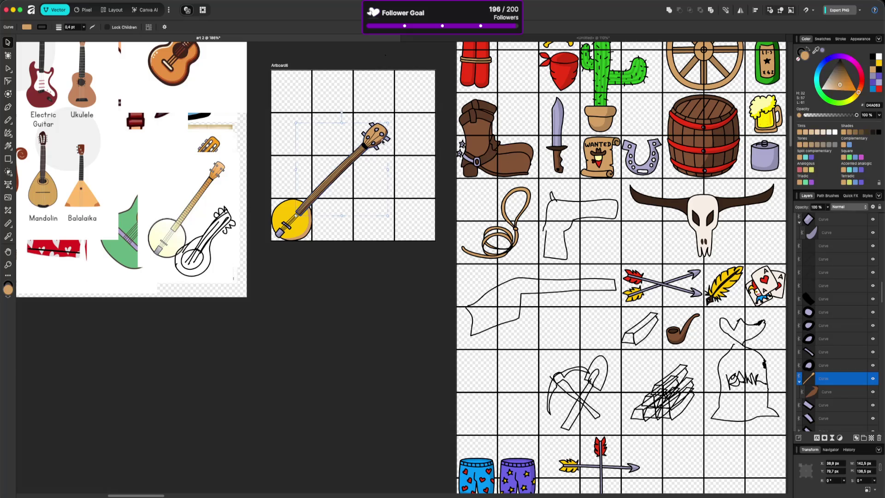
pyautogui.moveTo(264, 109); pyautogui.dragTo(403, 308)
pyautogui.hotkey('ctrl', 'g')
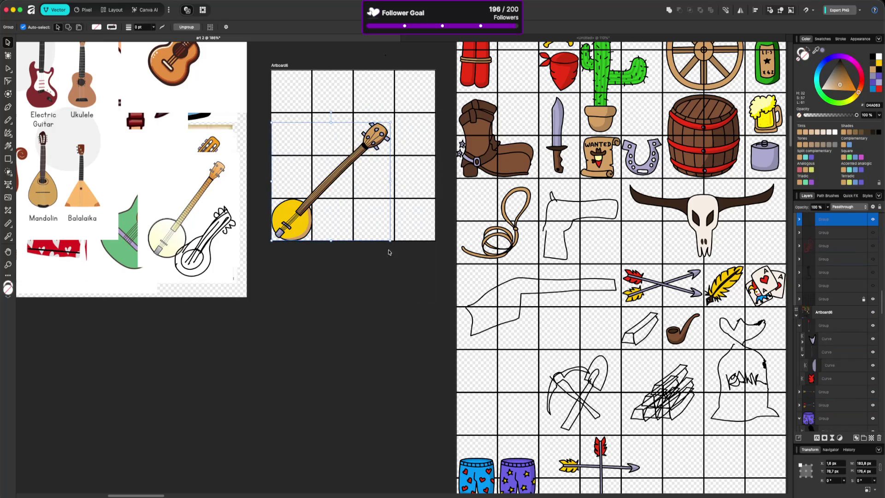
# Step: Select both crossed arrows and the shorts together
pyautogui.scroll(-3, 586, 312)
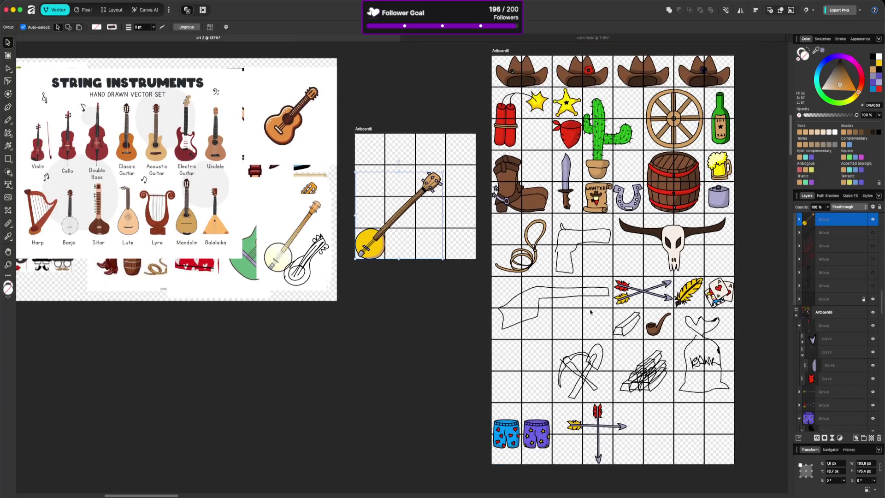
pyautogui.scroll(-3, 589, 312)
pyautogui.hscroll(2, 589, 312)
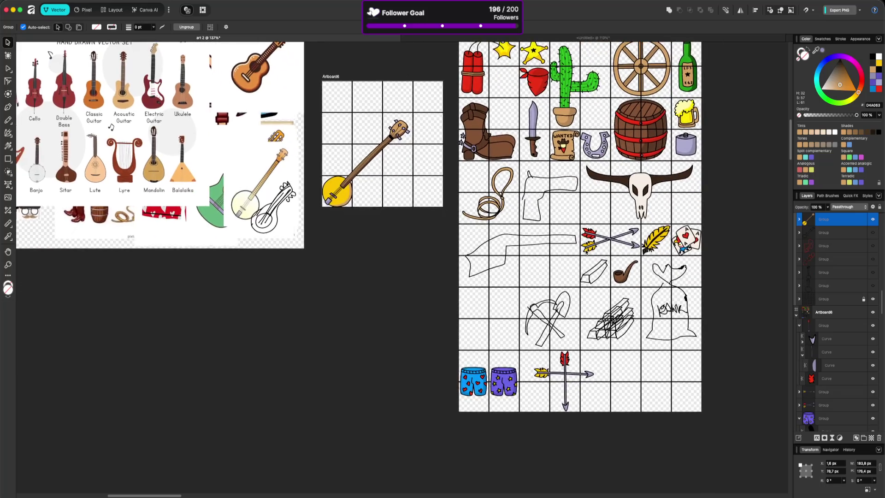
pyautogui.moveTo(453, 358); pyautogui.dragTo(627, 427)
pyautogui.click(543, 377)
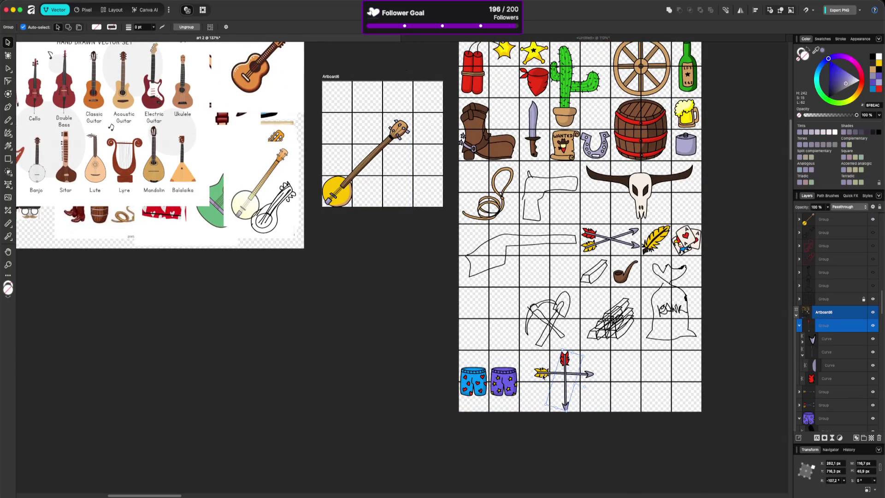
pyautogui.keyDown('shift'); pyautogui.click(550, 410); pyautogui.keyUp('shift')
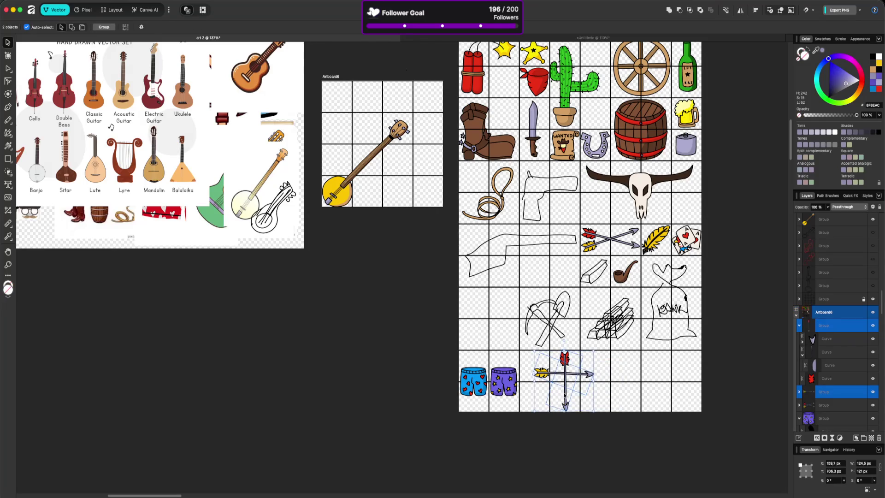
pyautogui.keyDown('shift'); pyautogui.click(503, 382); pyautogui.keyUp('shift')
# Step: Slide the shorts and arrows right into the next cells and set the pickaxe sketch in a lower-left cell
pyautogui.moveTo(560, 377); pyautogui.dragTo(625, 376)
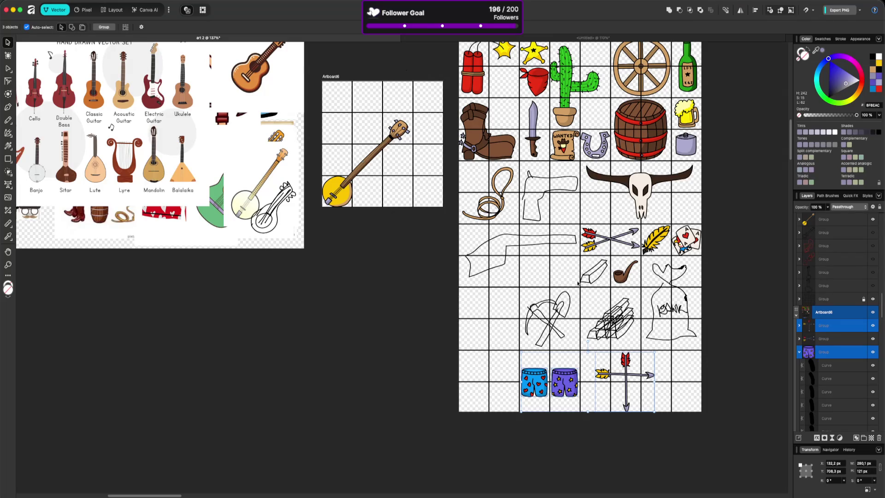
pyautogui.moveTo(620, 375); pyautogui.dragTo(654, 373)
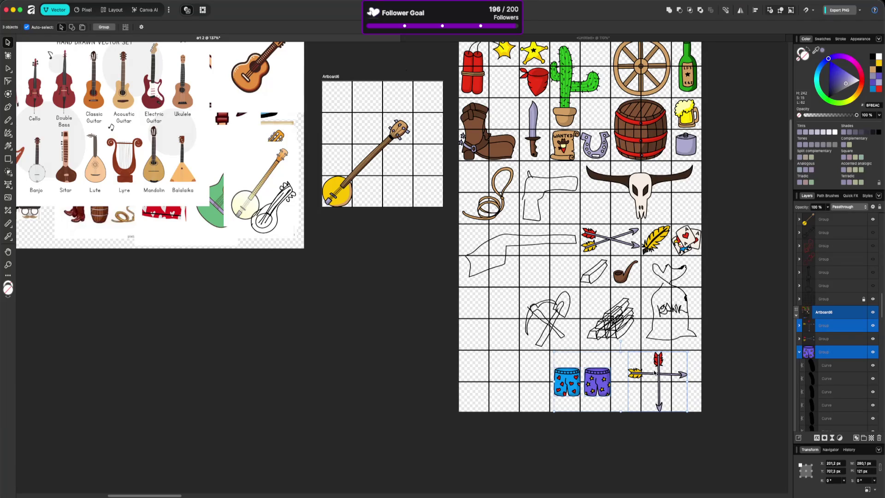
pyautogui.moveTo(652, 371); pyautogui.dragTo(650, 371)
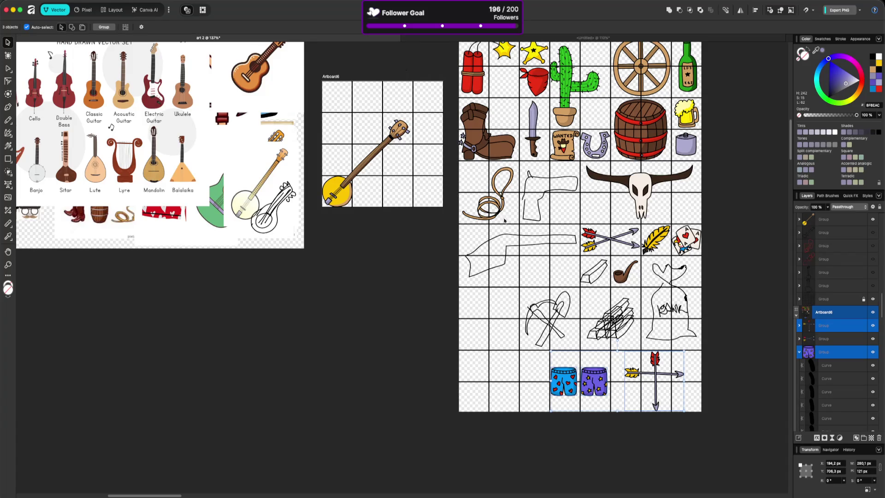
pyautogui.moveTo(556, 312)
pyautogui.mouseDown()
pyautogui.moveTo(498, 370)
pyautogui.moveTo(524, 375)
pyautogui.moveTo(548, 313)
pyautogui.moveTo(561, 317)
pyautogui.moveTo(528, 317)
pyautogui.moveTo(561, 313)
pyautogui.moveTo(511, 351)
pyautogui.moveTo(561, 316)
pyautogui.moveTo(502, 319)
pyautogui.moveTo(523, 366)
pyautogui.moveTo(561, 312)
pyautogui.moveTo(512, 347)
pyautogui.mouseUp()
pyautogui.moveTo(566, 383)
pyautogui.mouseDown()
pyautogui.moveTo(507, 313)
pyautogui.moveTo(498, 314)
pyautogui.moveTo(562, 367)
pyautogui.moveTo(566, 385)
pyautogui.mouseUp()
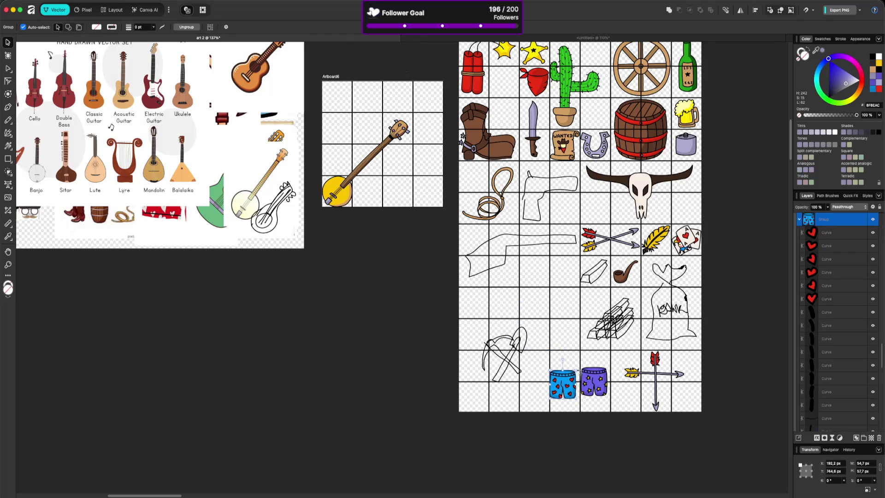
# Step: Move the gold ingot and pipe sketches onto the small artboard's top-right cells
pyautogui.click(594, 273)
pyautogui.keyDown('shift'); pyautogui.click(621, 276); pyautogui.keyUp('shift')
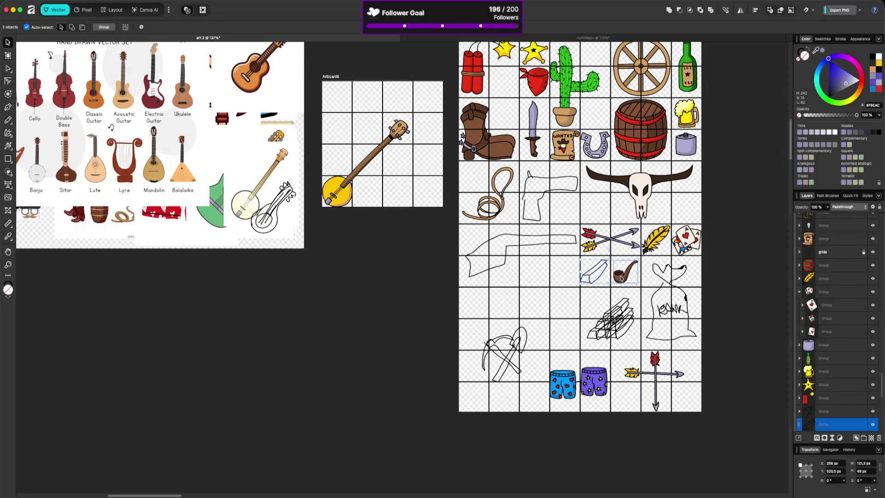
pyautogui.moveTo(621, 278)
pyautogui.mouseDown()
pyautogui.moveTo(425, 156)
pyautogui.moveTo(411, 116)
pyautogui.moveTo(418, 106)
pyautogui.mouseUp()
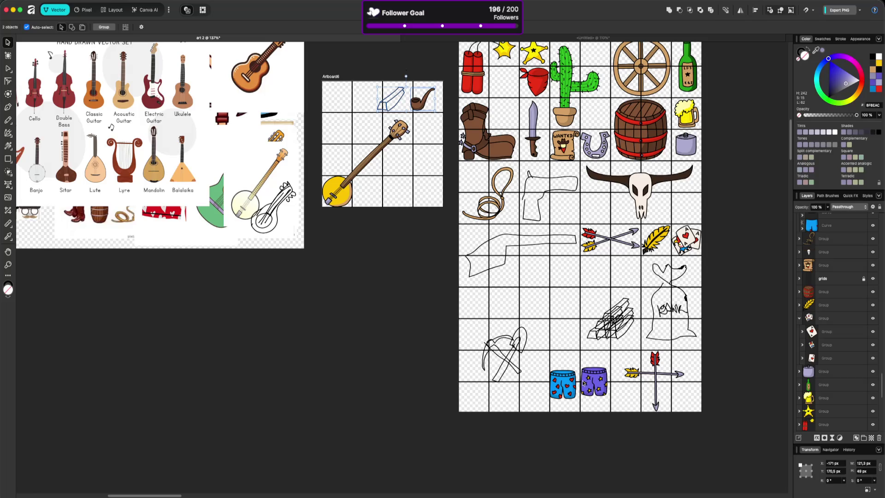
# Step: Move the pickaxe sketch up beside the woodpile and select the main grid artboard
pyautogui.moveTo(508, 358)
pyautogui.mouseDown()
pyautogui.moveTo(598, 305)
pyautogui.moveTo(544, 311)
pyautogui.moveTo(578, 321)
pyautogui.moveTo(571, 306)
pyautogui.moveTo(516, 318)
pyautogui.moveTo(482, 250)
pyautogui.moveTo(454, 240)
pyautogui.moveTo(540, 307)
pyautogui.mouseUp()
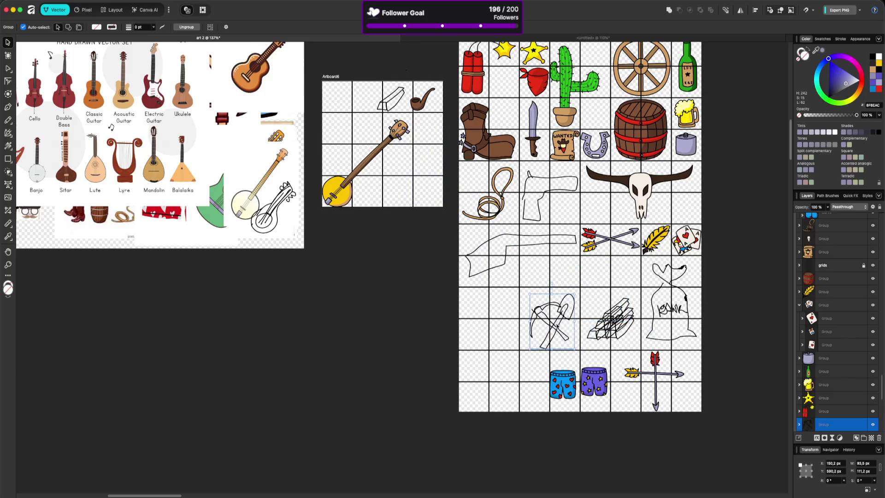
pyautogui.scroll(3, 500, 52)
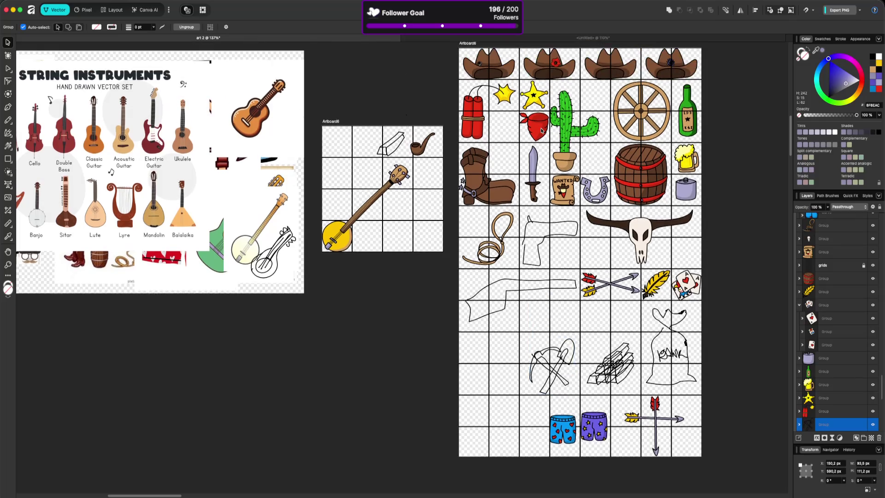
pyautogui.click(480, 73)
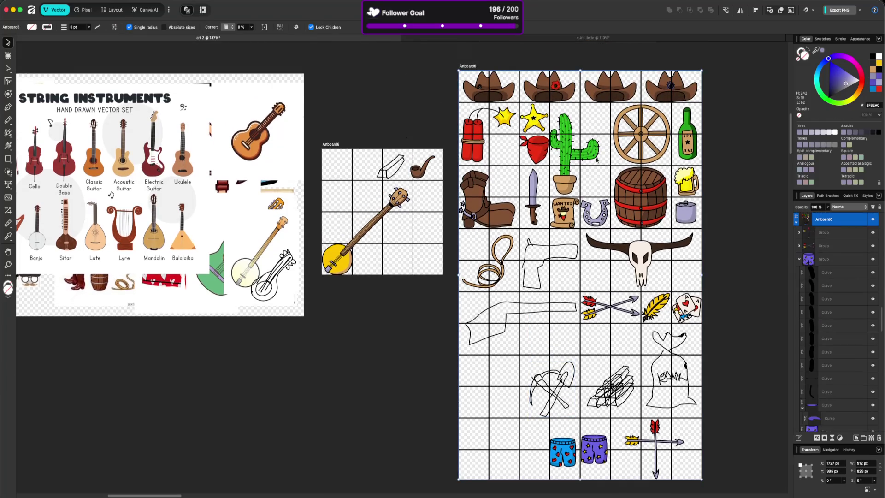
# Step: Extend the grid artboard down one row and move the banjo into the main grid
pyautogui.scroll(-1, 630, 211)
pyautogui.scroll(2, 634, 227)
pyautogui.scroll(-3, 635, 392)
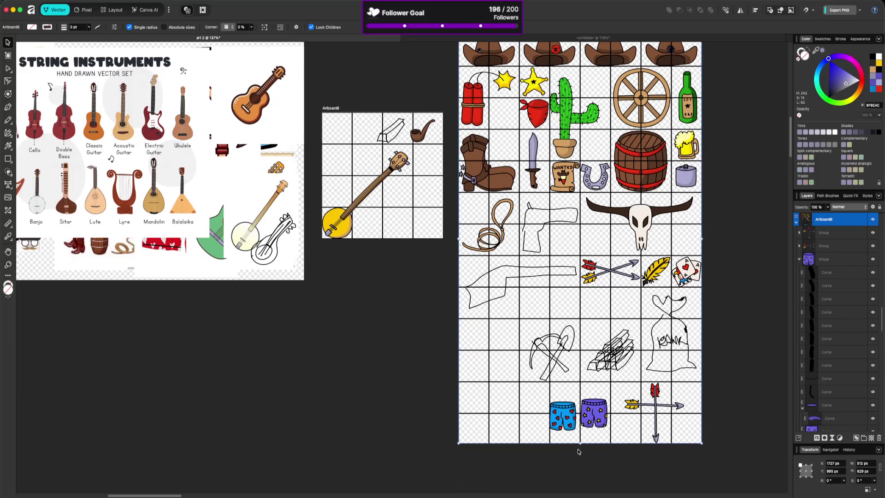
pyautogui.moveTo(581, 443); pyautogui.dragTo(581, 476)
pyautogui.moveTo(384, 159)
pyautogui.mouseDown()
pyautogui.moveTo(442, 223)
pyautogui.moveTo(519, 364)
pyautogui.moveTo(539, 333)
pyautogui.moveTo(533, 339)
pyautogui.moveTo(529, 278)
pyautogui.moveTo(507, 276)
pyautogui.moveTo(505, 433)
pyautogui.mouseUp()
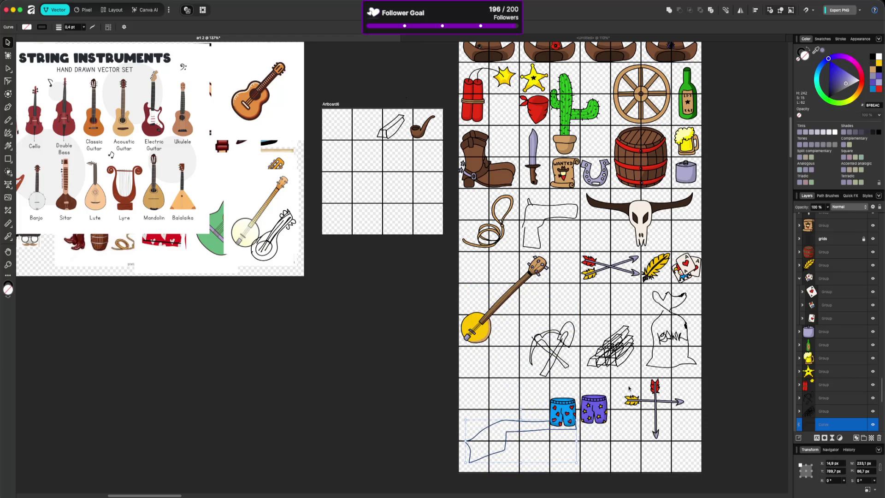
# Step: Move the gun sketch onto the small artboard and the pipe beside the banjo
pyautogui.click(551, 227)
pyautogui.moveTo(548, 217)
pyautogui.mouseDown()
pyautogui.moveTo(579, 351)
pyautogui.moveTo(573, 363)
pyautogui.mouseUp()
pyautogui.hotkey('ctrl', 'z')
pyautogui.moveTo(530, 203)
pyautogui.mouseDown()
pyautogui.moveTo(378, 182)
pyautogui.moveTo(357, 166)
pyautogui.mouseUp()
pyautogui.moveTo(422, 134)
pyautogui.mouseDown()
pyautogui.moveTo(560, 258)
pyautogui.moveTo(563, 275)
pyautogui.mouseUp()
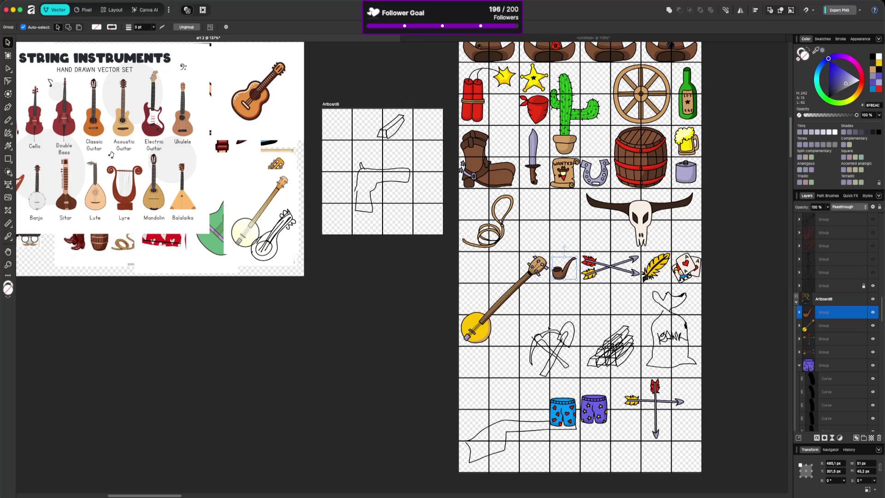
# Step: Move both shorts beside the lasso, the pickaxe, gold bars and bank bag lower, and the arrows near the banjo
pyautogui.click(566, 415)
pyautogui.keyDown('shift'); pyautogui.click(593, 407); pyautogui.keyUp('shift')
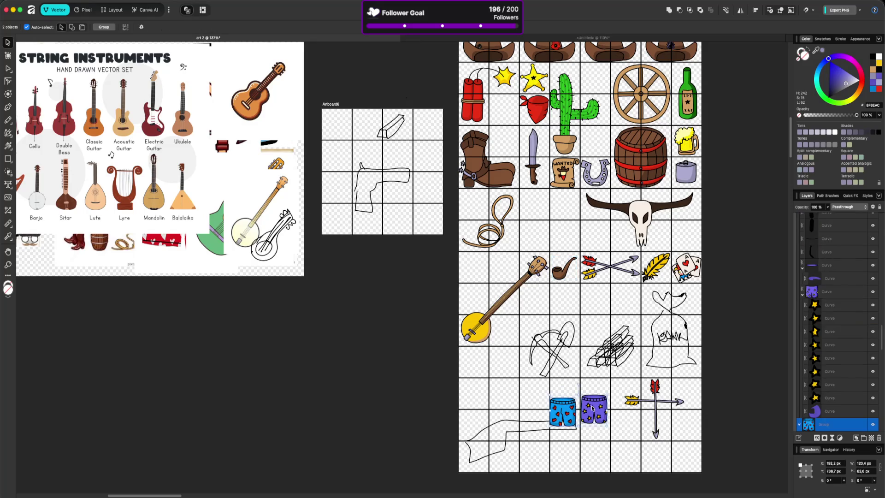
pyautogui.moveTo(593, 408); pyautogui.dragTo(565, 212)
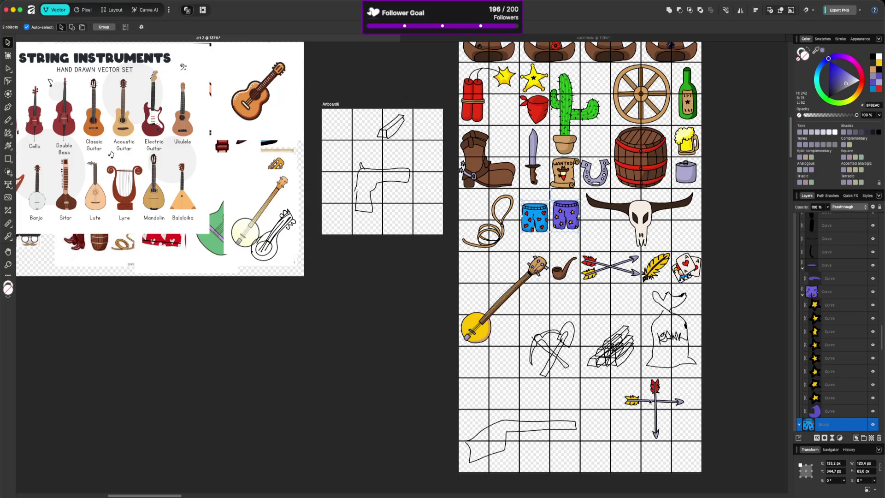
pyautogui.moveTo(559, 335)
pyautogui.mouseDown()
pyautogui.moveTo(524, 359)
pyautogui.moveTo(512, 393)
pyautogui.mouseUp()
pyautogui.moveTo(604, 344); pyautogui.dragTo(543, 415)
pyautogui.moveTo(671, 341)
pyautogui.mouseDown()
pyautogui.moveTo(567, 395)
pyautogui.moveTo(521, 448)
pyautogui.mouseUp()
pyautogui.moveTo(653, 398)
pyautogui.mouseDown()
pyautogui.moveTo(590, 326)
pyautogui.moveTo(598, 308)
pyautogui.mouseUp()
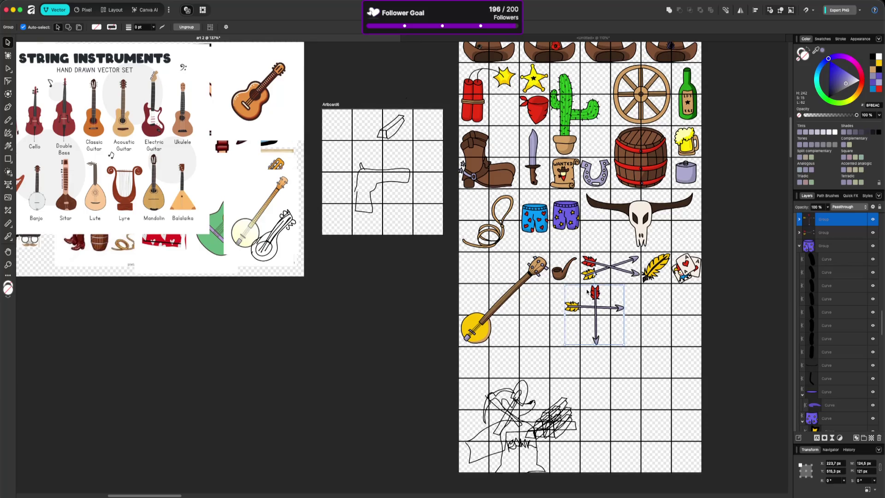
pyautogui.scroll(5, 540, 218)
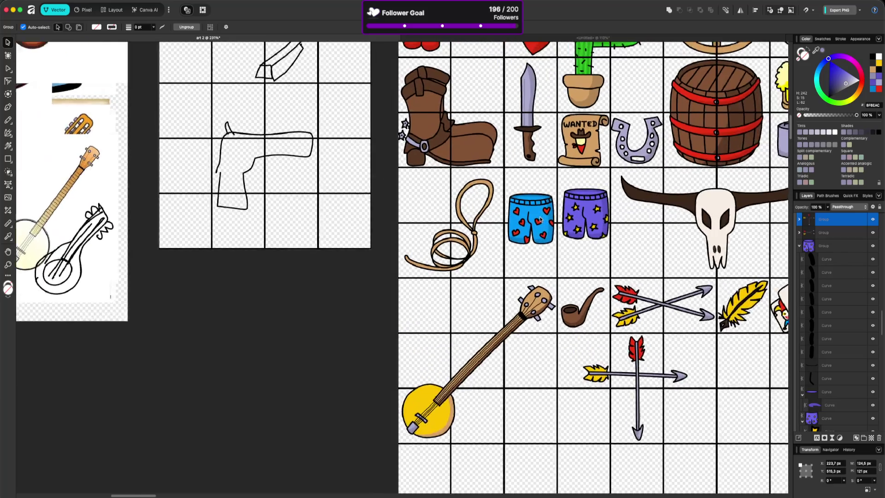
# Step: Nudge the blue and purple shorts so they line up
pyautogui.click(536, 213)
pyautogui.press('Right')
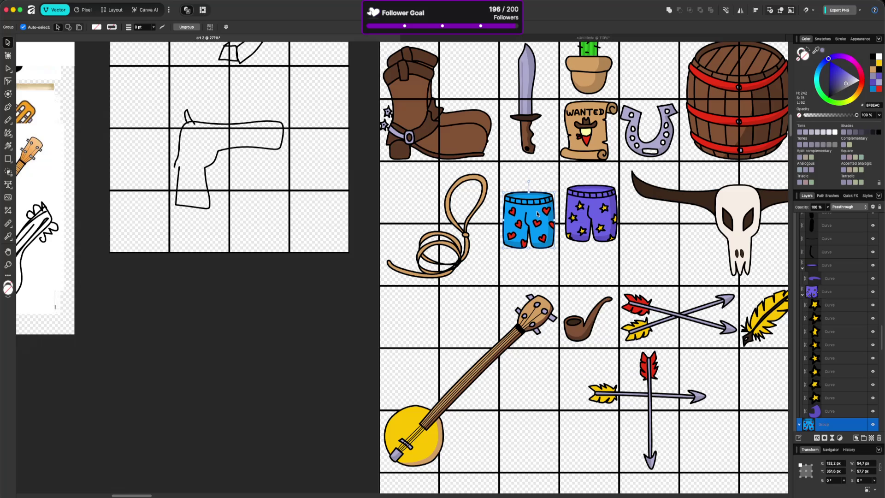
pyautogui.click(579, 214)
pyautogui.moveTo(590, 214); pyautogui.dragTo(596, 218)
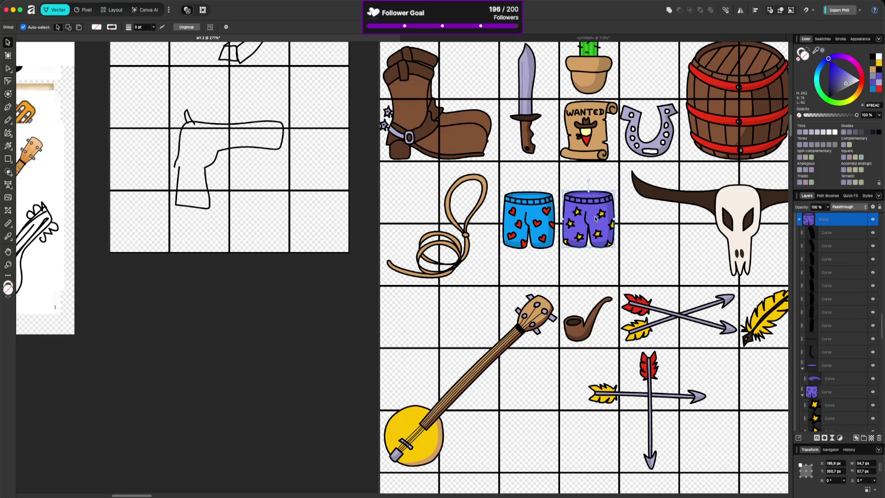
pyautogui.press('Down')
# Step: Arrange the pickaxe-and-shovel, gun, firewood and bank bag sketches in empty bottom cells
pyautogui.scroll(-5, 653, 271)
pyautogui.scroll(-2, 724, 355)
pyautogui.hscroll(3, 724, 355)
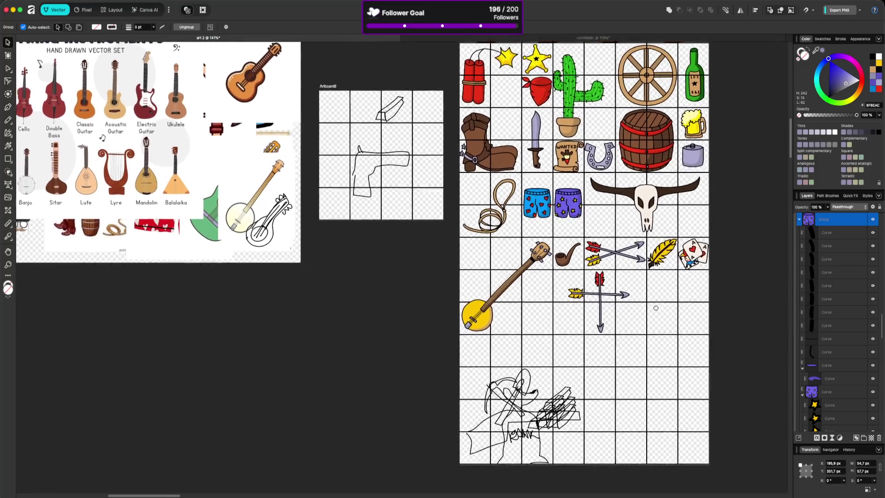
pyautogui.moveTo(495, 391)
pyautogui.mouseDown()
pyautogui.moveTo(645, 378)
pyautogui.moveTo(659, 360)
pyautogui.mouseUp()
pyautogui.moveTo(515, 408)
pyautogui.mouseDown()
pyautogui.moveTo(521, 387)
pyautogui.moveTo(606, 366)
pyautogui.moveTo(533, 366)
pyautogui.moveTo(517, 350)
pyautogui.mouseUp()
pyautogui.moveTo(540, 402); pyautogui.dragTo(614, 416)
pyautogui.moveTo(516, 418); pyautogui.dragTo(547, 405)
pyautogui.moveTo(637, 407); pyautogui.dragTo(629, 413)
# Step: Put the gun and gold bar sketches in the main grid and the pickaxe-and-shovel on the small artboard
pyautogui.moveTo(377, 165)
pyautogui.mouseDown()
pyautogui.moveTo(571, 308)
pyautogui.moveTo(667, 417)
pyautogui.mouseUp()
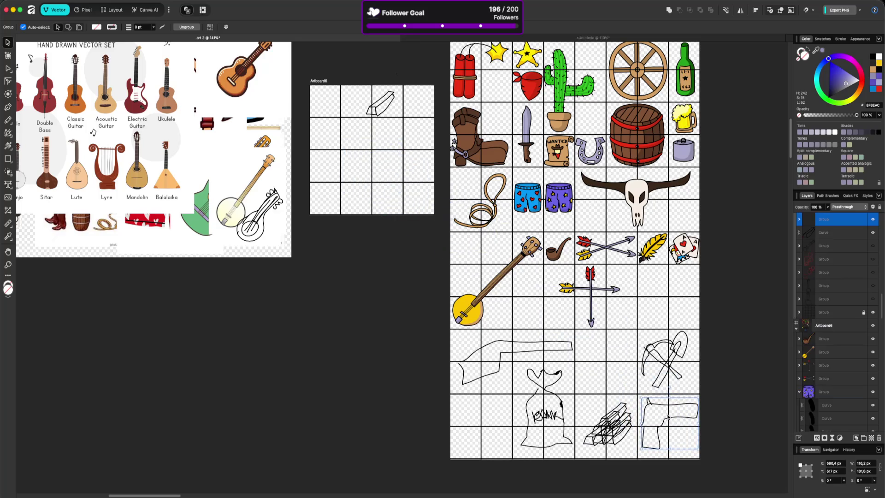
pyautogui.moveTo(380, 108)
pyautogui.mouseDown()
pyautogui.moveTo(606, 378)
pyautogui.moveTo(590, 383)
pyautogui.mouseUp()
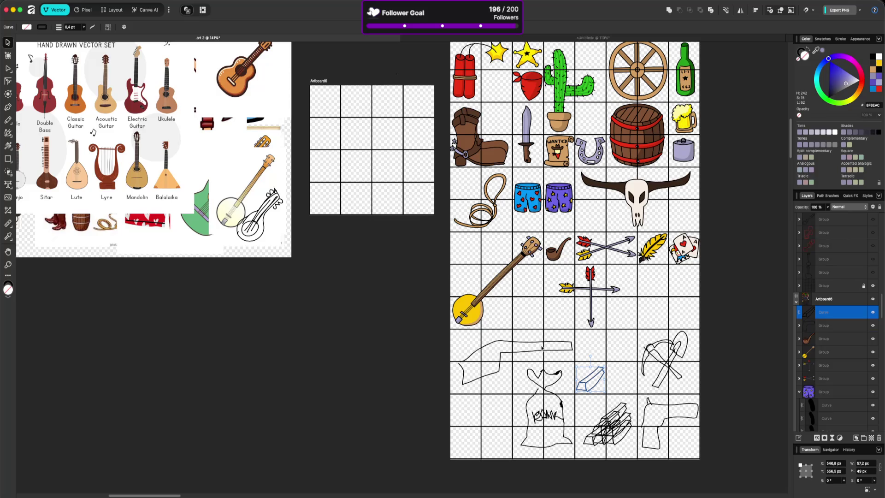
pyautogui.click(663, 359)
pyautogui.moveTo(665, 364)
pyautogui.mouseDown()
pyautogui.moveTo(400, 182)
pyautogui.moveTo(401, 128)
pyautogui.mouseUp()
pyautogui.moveTo(417, 191); pyautogui.dragTo(446, 268)
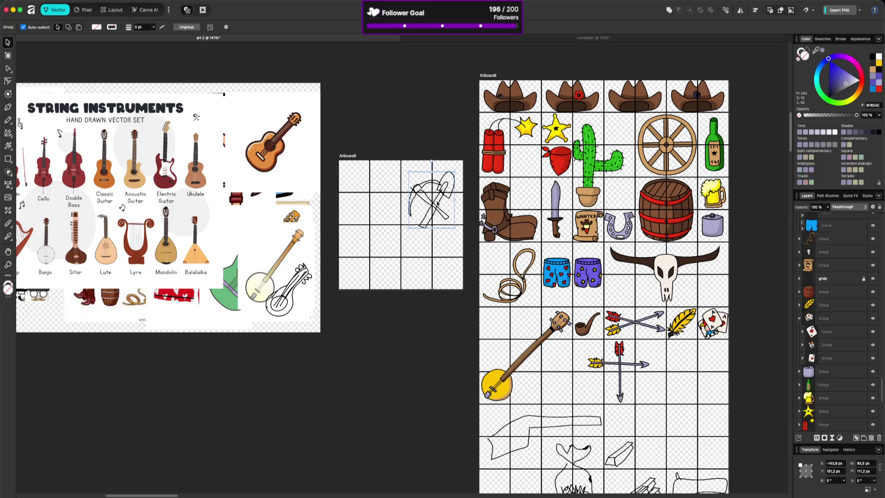
# Step: Delete the pick-and-shovel sketch and the extra groups from the small artboard
pyautogui.moveTo(438, 205); pyautogui.dragTo(436, 225)
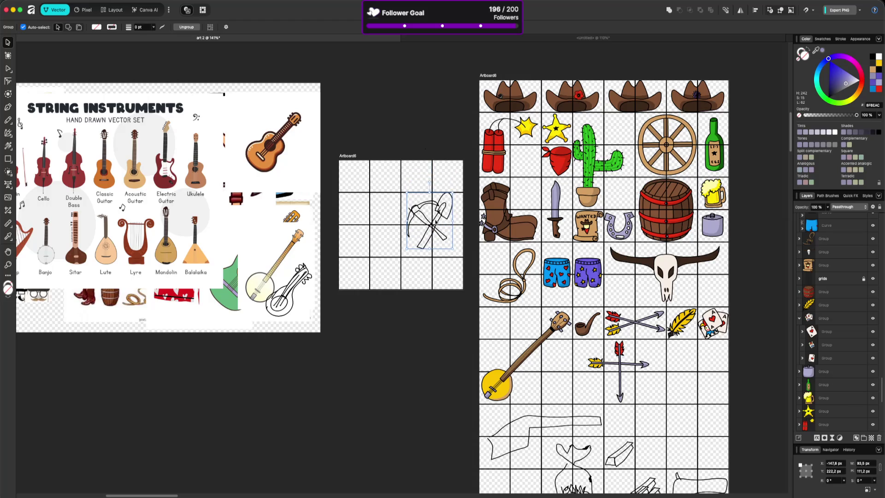
pyautogui.press('Delete')
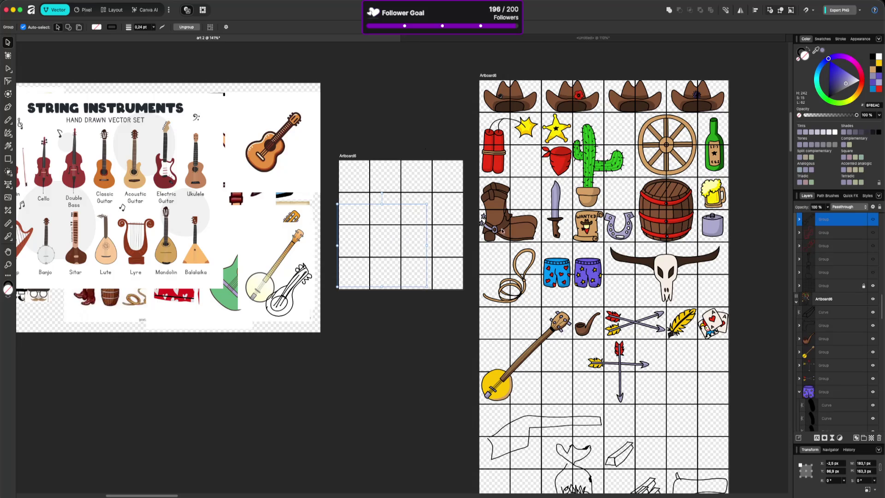
pyautogui.scroll(1, 849, 281)
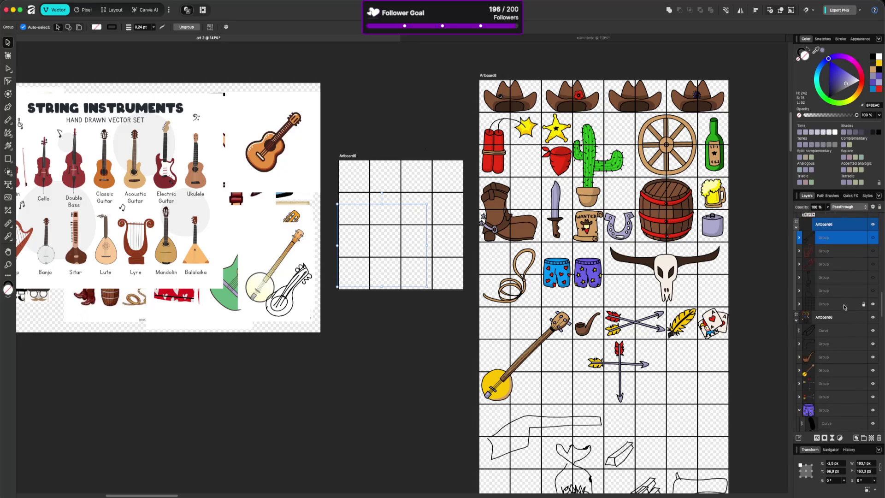
pyautogui.click(848, 293)
pyautogui.scroll(3, 848, 291)
pyautogui.keyDown('shift'); pyautogui.click(847, 289); pyautogui.keyUp('shift')
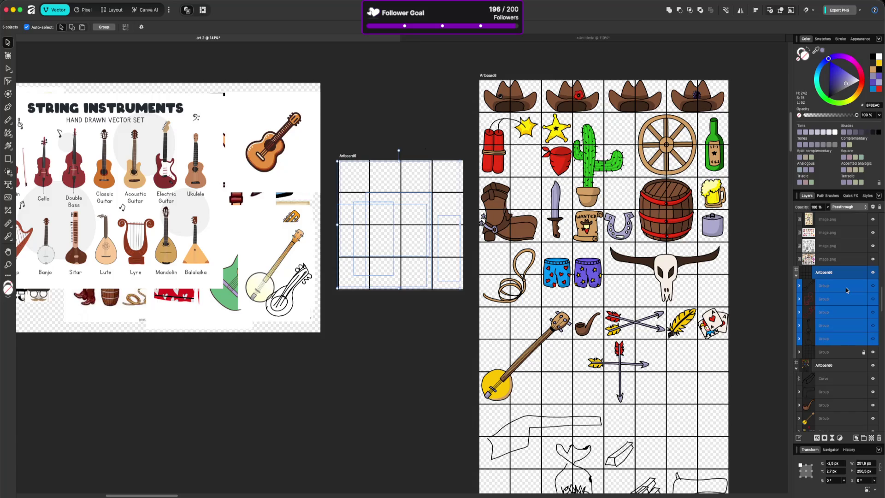
pyautogui.press('Delete')
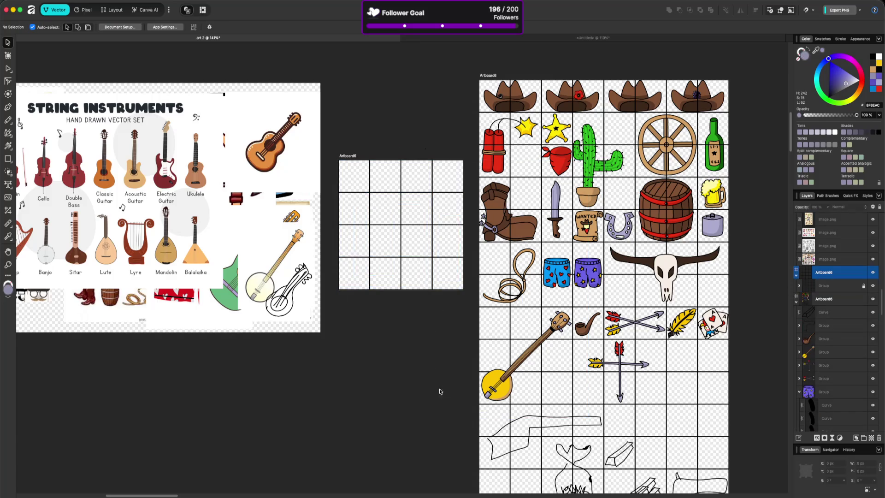
pyautogui.click(438, 384)
# Step: Paste the pick-and-shovel sketch back, remove leftover groups, and place it in the lower-left cells
pyautogui.scroll(-2, 501, 283)
pyautogui.scroll(-4, 634, 313)
pyautogui.scroll(3, 633, 313)
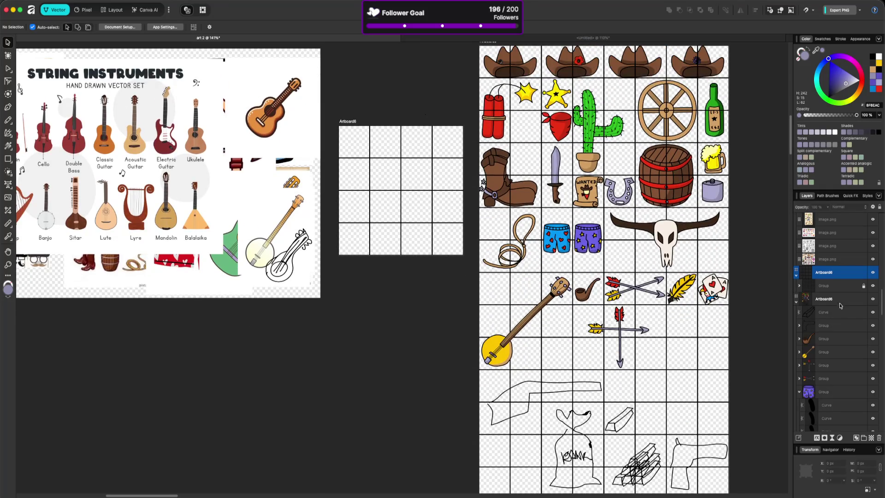
pyautogui.click(825, 285)
pyautogui.hotkey('ctrl', 'v')
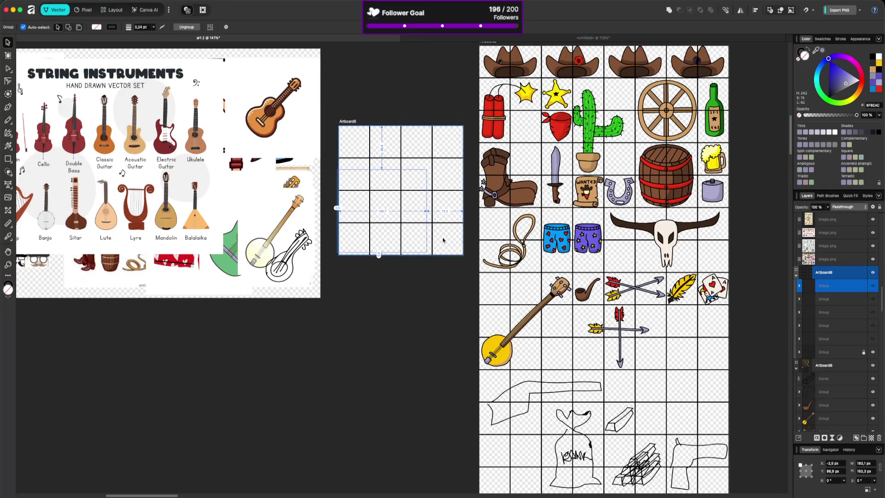
pyautogui.click(449, 227)
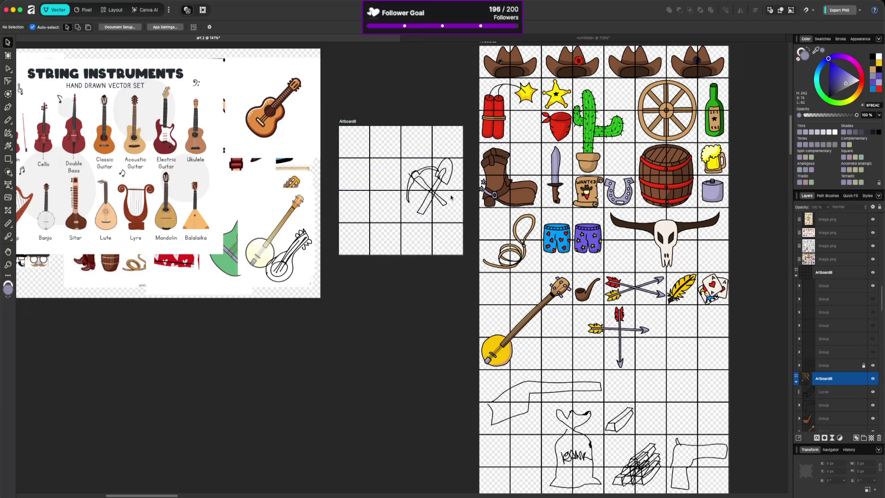
pyautogui.moveTo(440, 189)
pyautogui.mouseDown()
pyautogui.moveTo(404, 168)
pyautogui.moveTo(424, 197)
pyautogui.moveTo(438, 198)
pyautogui.mouseUp()
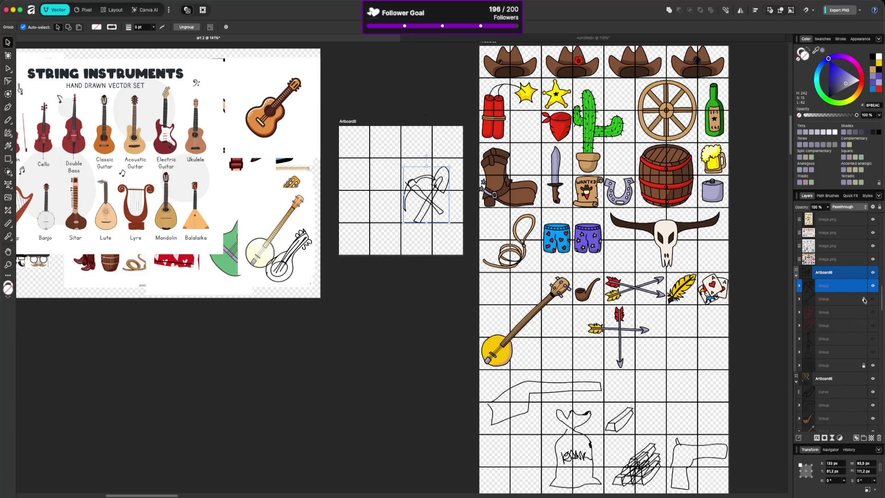
pyautogui.click(845, 302)
pyautogui.press('Delete')
pyautogui.press('Delete')
pyautogui.press('Delete')
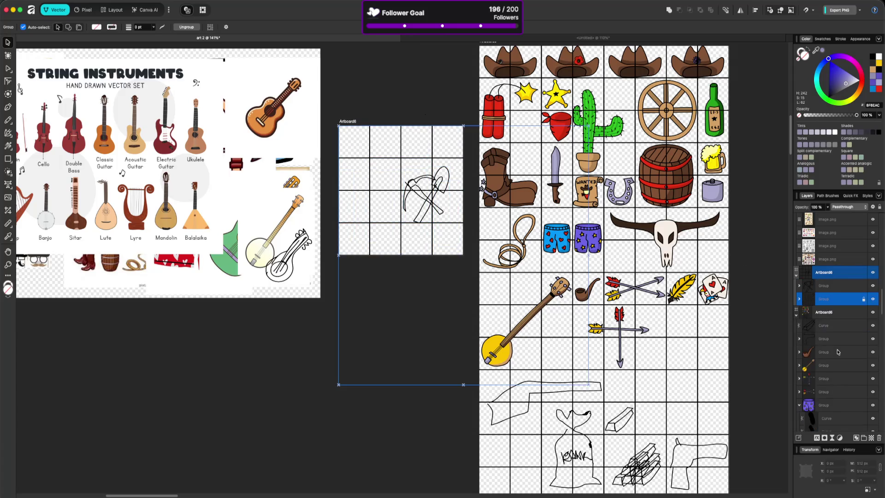
pyautogui.moveTo(425, 192)
pyautogui.mouseDown()
pyautogui.moveTo(398, 205)
pyautogui.moveTo(396, 222)
pyautogui.mouseUp()
# Step: Select the string instruments reference sheet and scroll the reference sheets into view
pyautogui.click(193, 209)
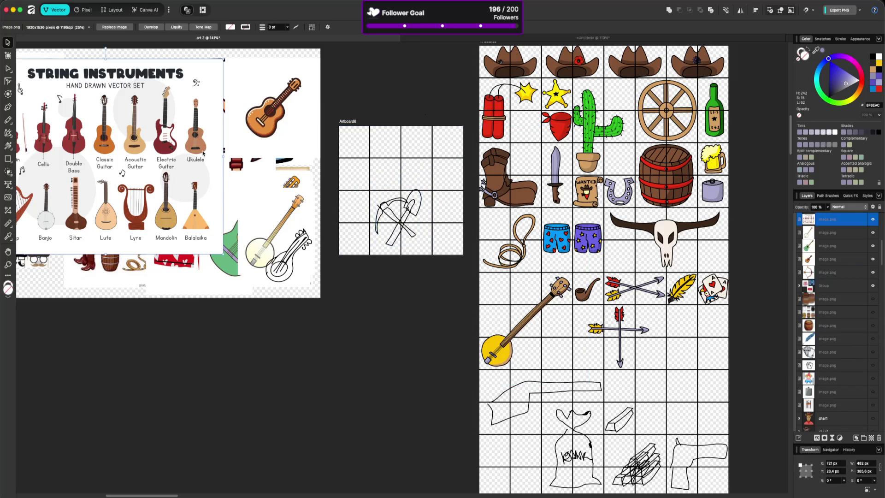
pyautogui.moveTo(325, 87); pyautogui.dragTo(482, 175)
pyautogui.hscroll(5, 482, 174)
pyautogui.scroll(-2, 482, 174)
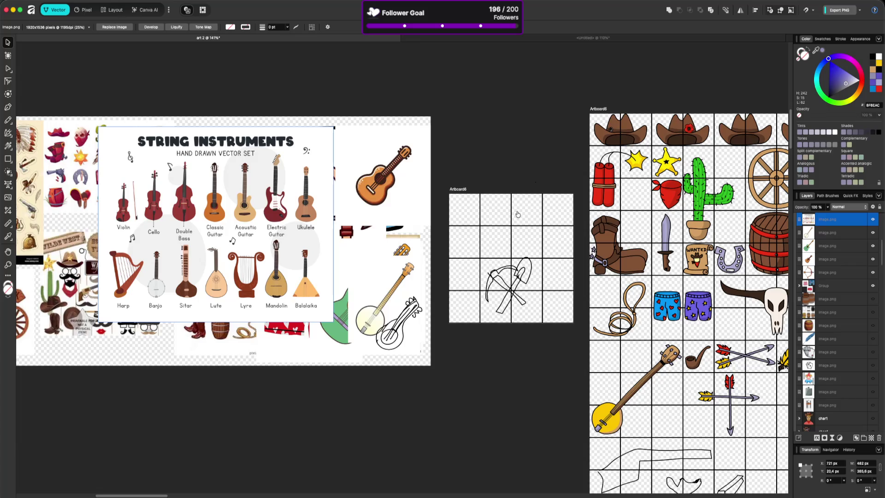
pyautogui.press('super+Tab')
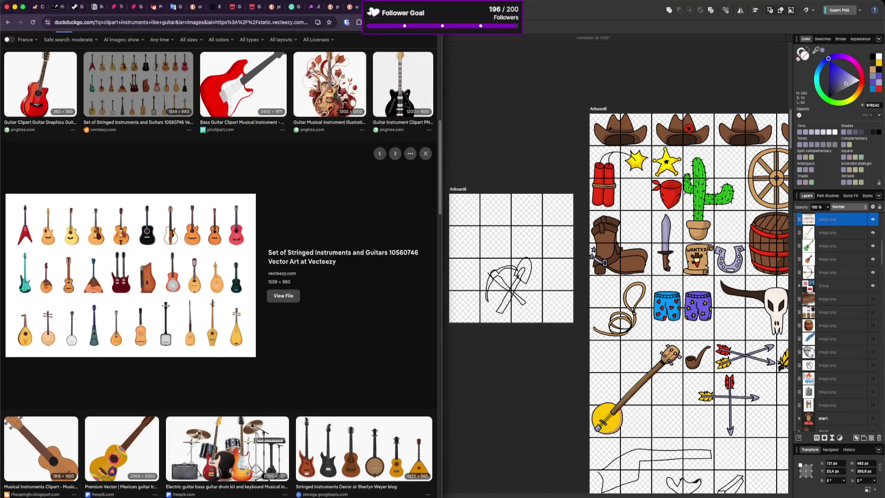
# Step: Search 'clipart pick and shovel' and copy the first result image
pyautogui.click(248, 24)
pyautogui.write('clipart ')
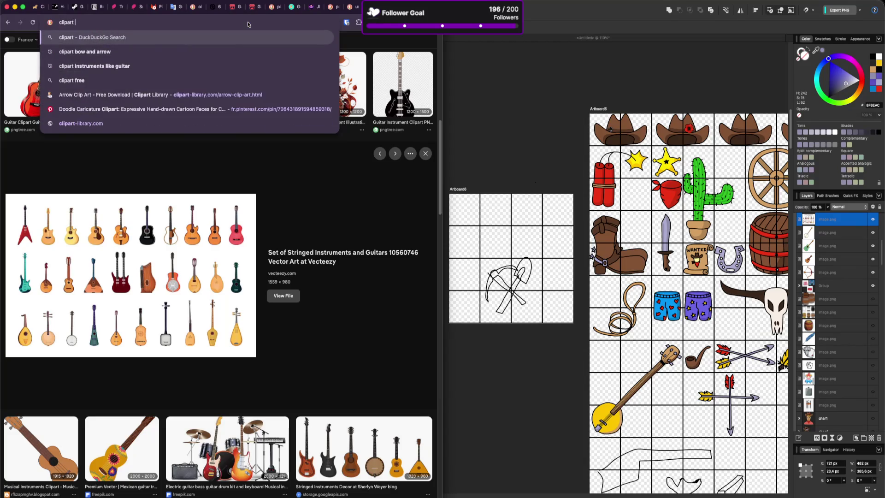
pyautogui.write('pick a')
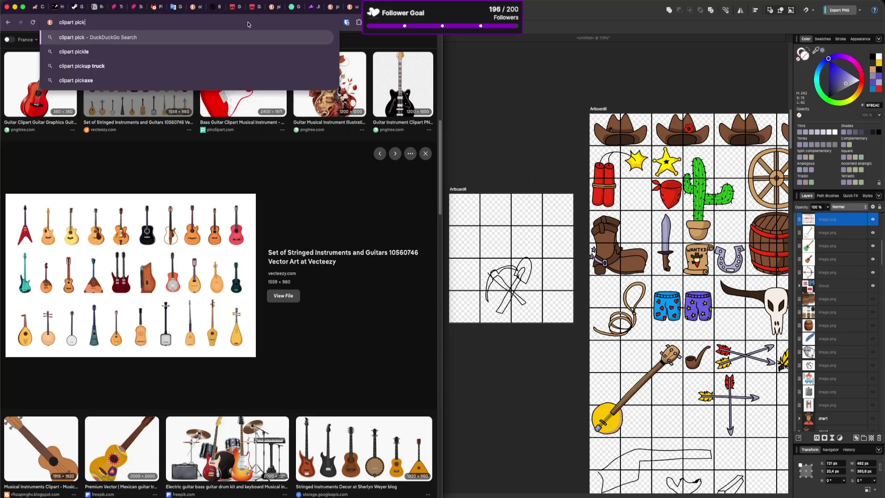
pyautogui.press('Down')
pyautogui.press('Down')
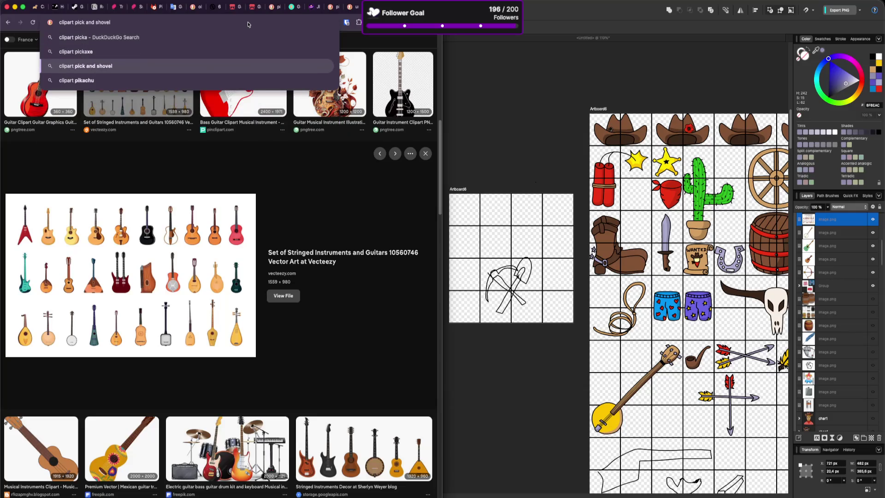
pyautogui.press('Return')
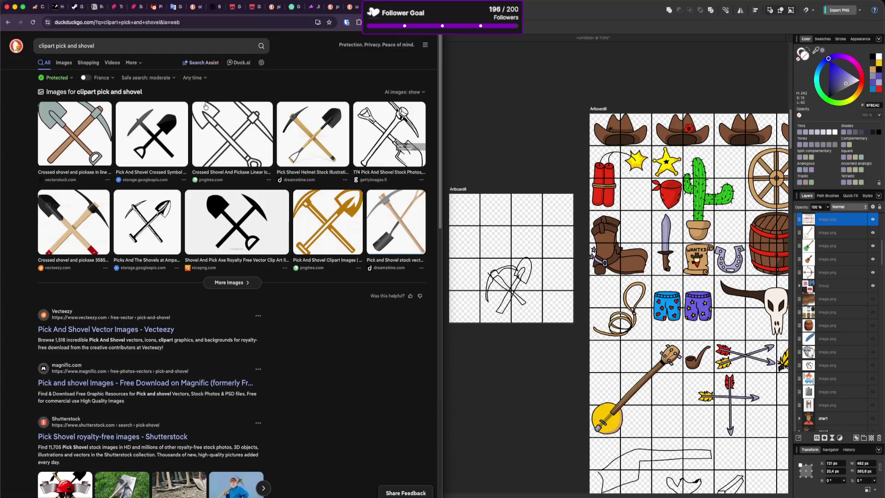
pyautogui.rightClick(92, 141)
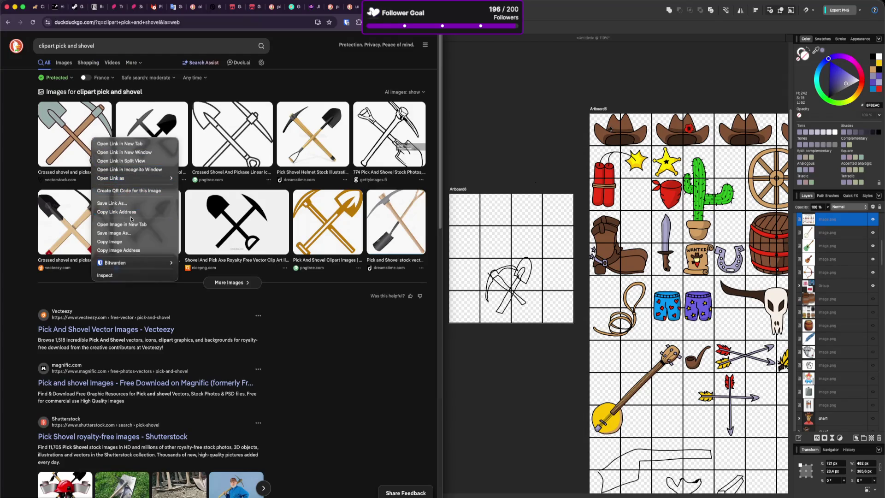
pyautogui.click(127, 240)
# Step: Paste the image into Affinity, shrink it to about half, and place it over the instruments sheet
pyautogui.click(499, 118)
pyautogui.press('super+v')
pyautogui.moveTo(298, 220)
pyautogui.mouseDown()
pyautogui.moveTo(157, 180)
pyautogui.moveTo(179, 195)
pyautogui.mouseUp()
pyautogui.moveTo(401, 124); pyautogui.dragTo(280, 253)
pyautogui.moveTo(251, 311); pyautogui.dragTo(367, 199)
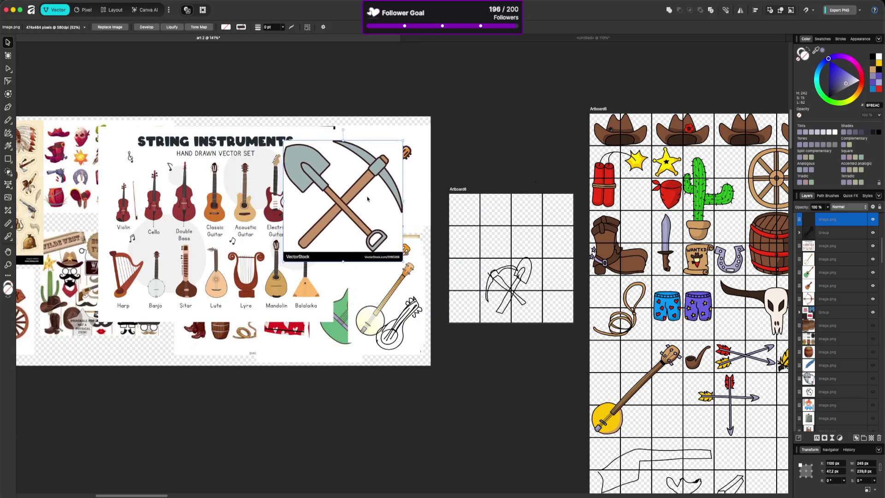
pyautogui.press('super+Tab')
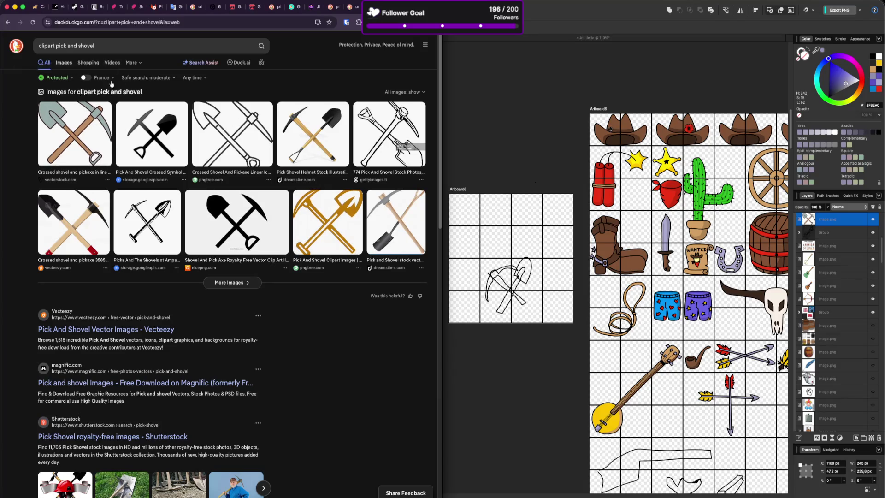
# Step: Filter to image results, copy the yellow crossed pick-and-shovel picture, and paste it into Affinity
pyautogui.click(62, 64)
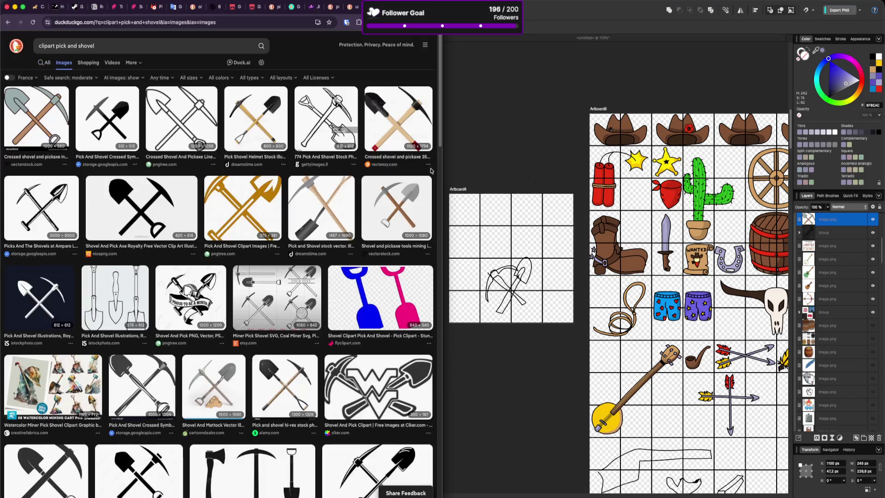
pyautogui.scroll(-5, 416, 179)
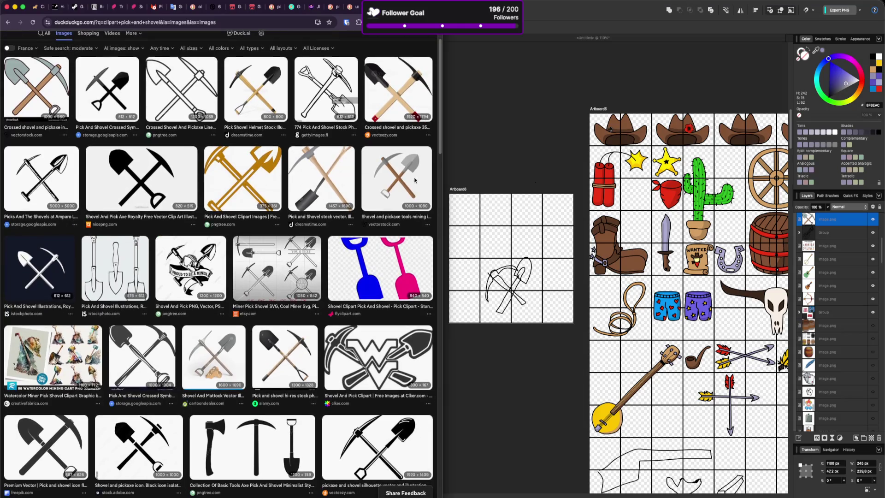
pyautogui.scroll(-8, 372, 195)
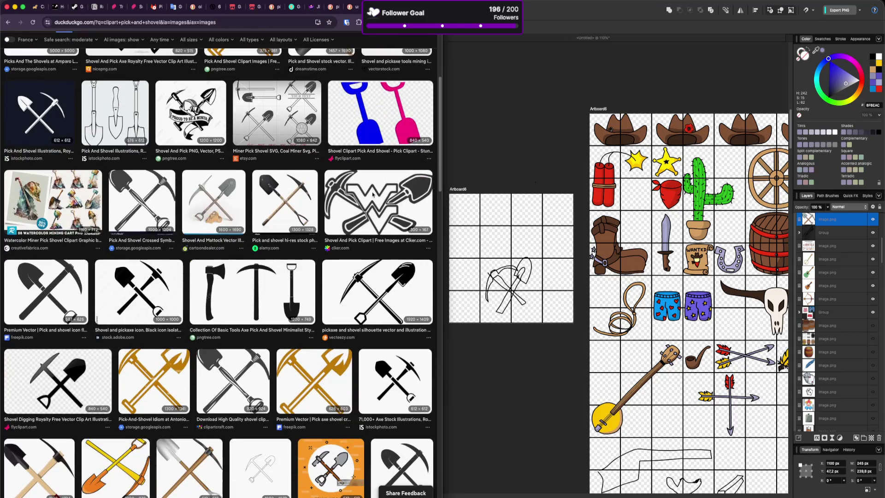
pyautogui.scroll(-1, 373, 194)
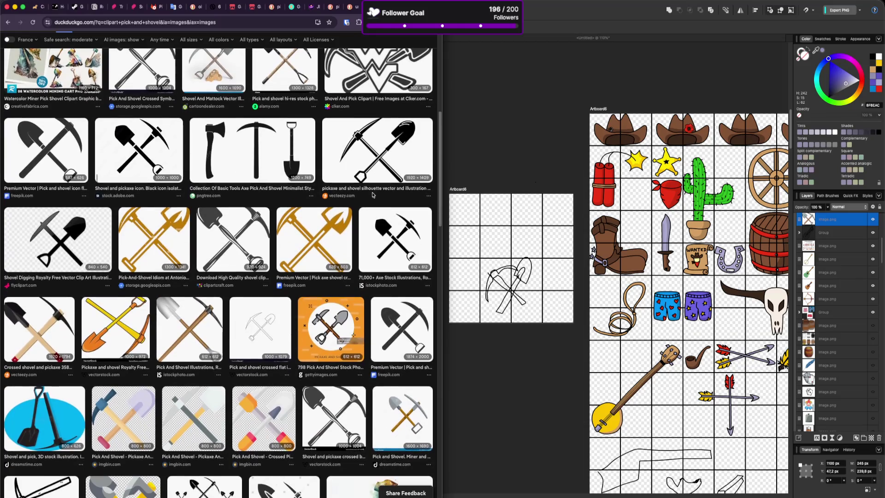
pyautogui.rightClick(115, 328)
pyautogui.click(146, 349)
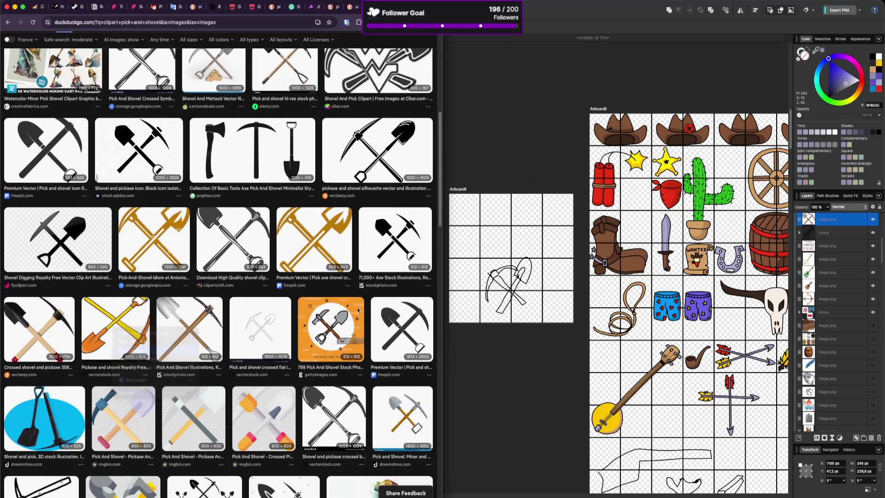
pyautogui.press('super+Tab')
pyautogui.press('super+v')
pyautogui.press('super+v')
# Step: Shrink the yellow pick-and-shovel image onto the instruments sheet and rotate it to 180°
pyautogui.moveTo(484, 156)
pyautogui.mouseDown()
pyautogui.moveTo(365, 115)
pyautogui.moveTo(297, 233)
pyautogui.moveTo(308, 223)
pyautogui.mouseUp()
pyautogui.moveTo(310, 334)
pyautogui.mouseDown()
pyautogui.moveTo(347, 359)
pyautogui.moveTo(276, 391)
pyautogui.moveTo(192, 289)
pyautogui.moveTo(199, 173)
pyautogui.moveTo(225, 159)
pyautogui.mouseUp()
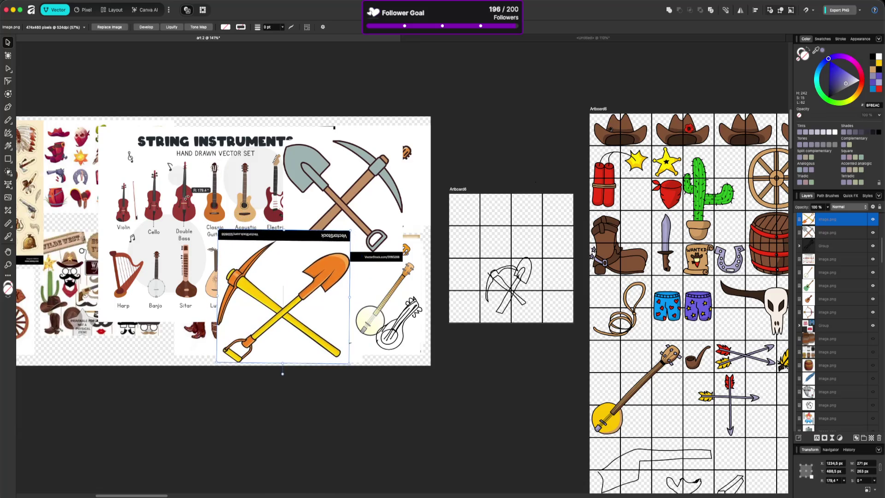
pyautogui.click(411, 415)
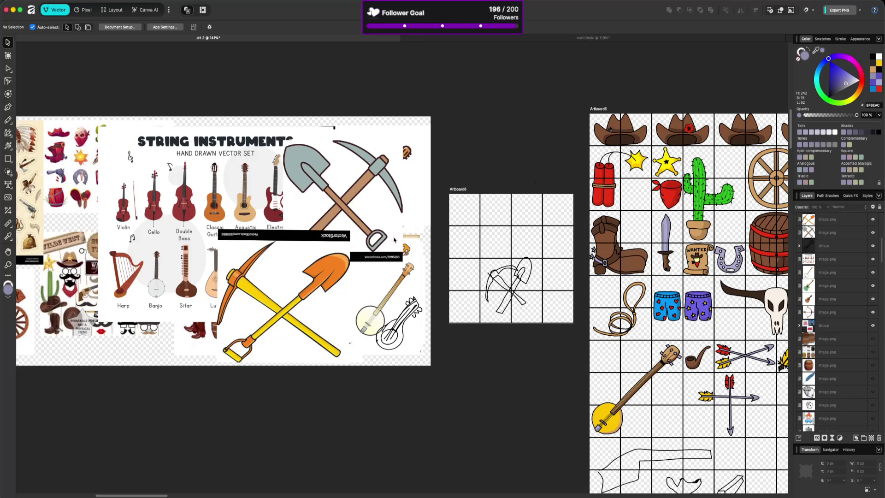
pyautogui.click(347, 235)
pyautogui.moveTo(350, 230)
pyautogui.mouseDown()
pyautogui.moveTo(305, 277)
pyautogui.moveTo(403, 277)
pyautogui.mouseUp()
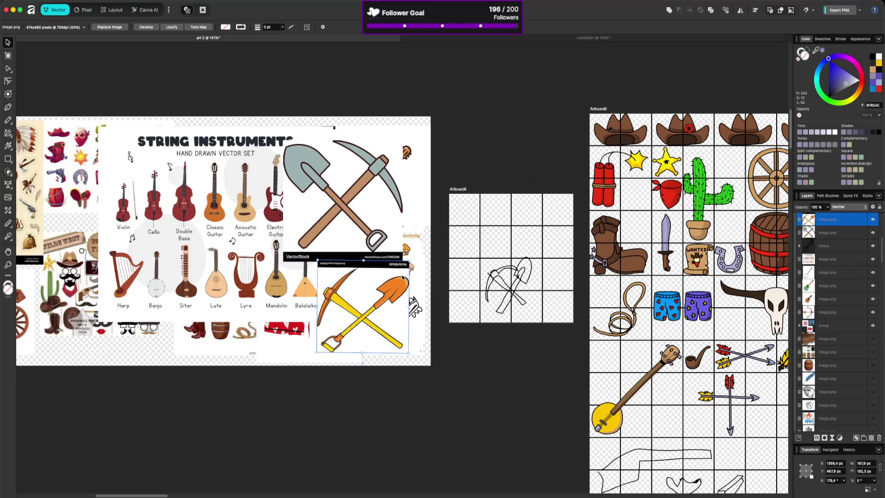
# Step: Resize the grey pick-and-shovel image, move it right, then select the small grid artboard
pyautogui.click(372, 228)
pyautogui.moveTo(343, 261); pyautogui.dragTo(373, 224)
pyautogui.click(515, 180)
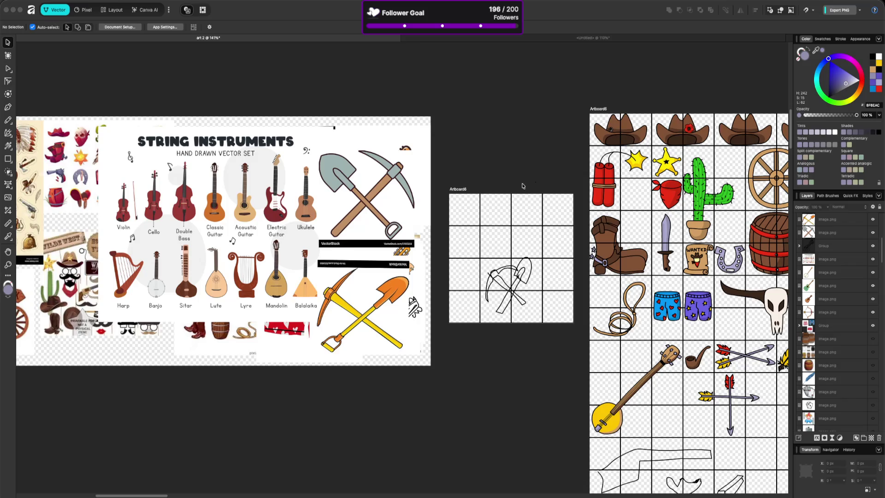
pyautogui.click(674, 271)
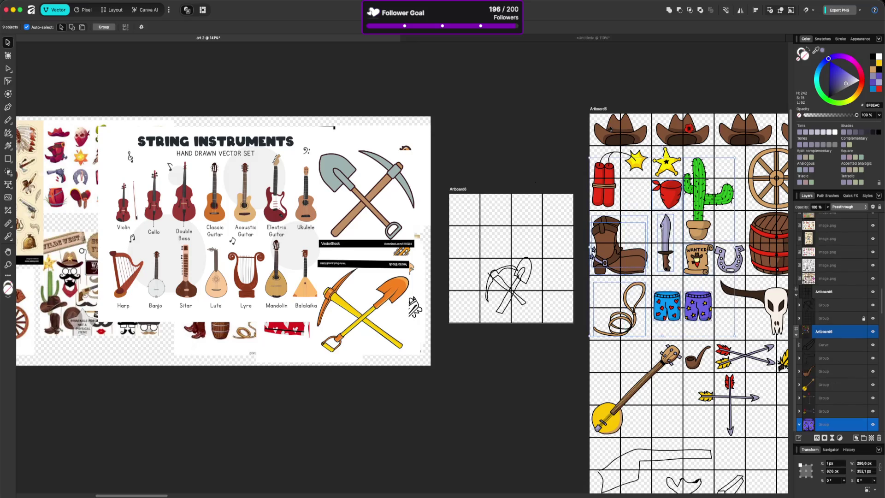
# Step: Draw a diagonal Pencil stroke for the pick handle across the top-left cells, sampling dark grey
pyautogui.scroll(-1, 671, 270)
pyautogui.hscroll(4, 671, 270)
pyautogui.scroll(-3, 672, 269)
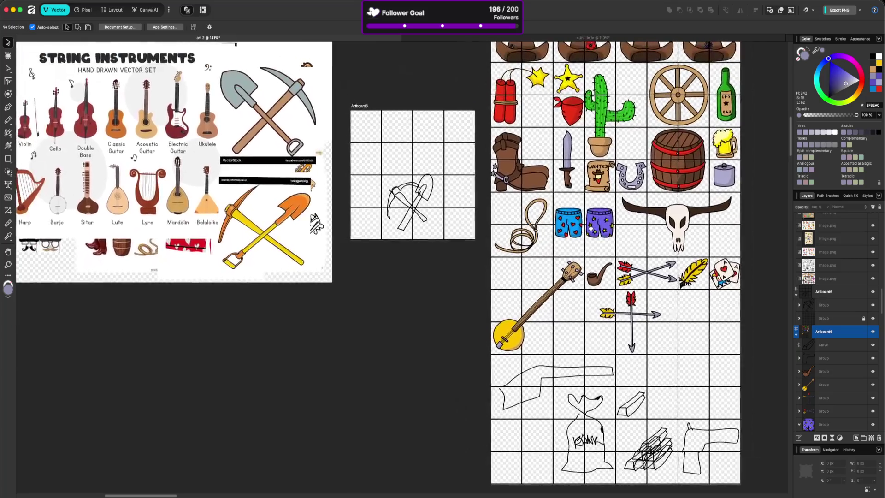
pyautogui.scroll(3, 544, 259)
pyautogui.hscroll(-2, 545, 260)
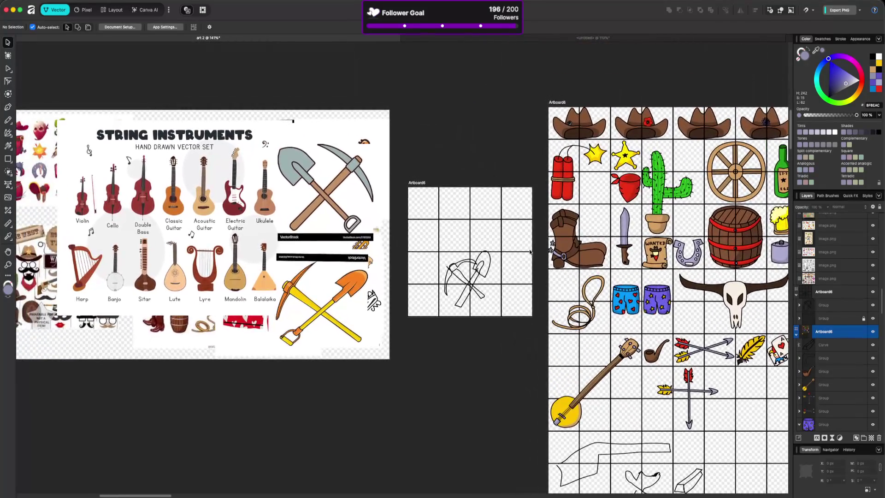
pyautogui.scroll(5, 461, 249)
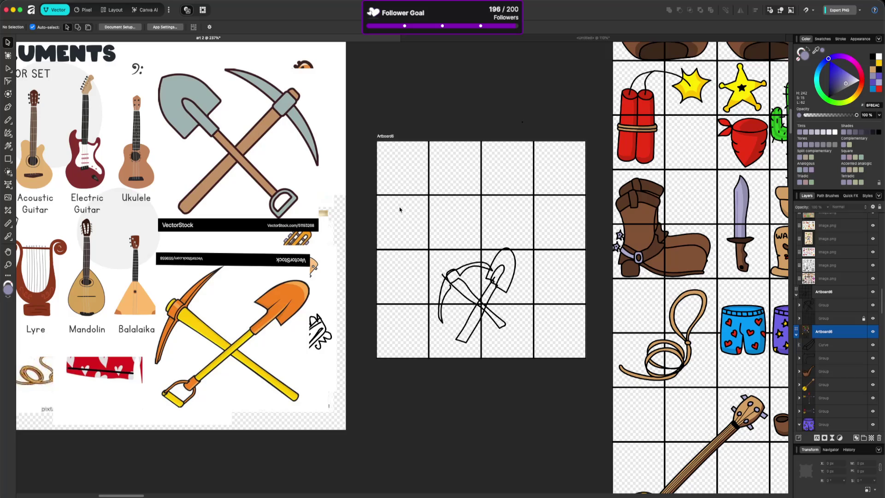
pyautogui.press('n')
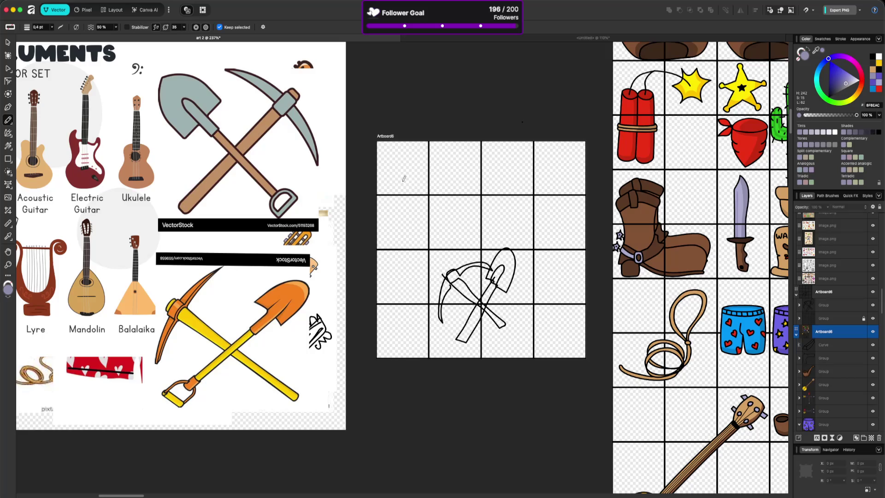
pyautogui.moveTo(401, 180)
pyautogui.mouseDown()
pyautogui.moveTo(466, 247)
pyautogui.moveTo(392, 167)
pyautogui.mouseUp()
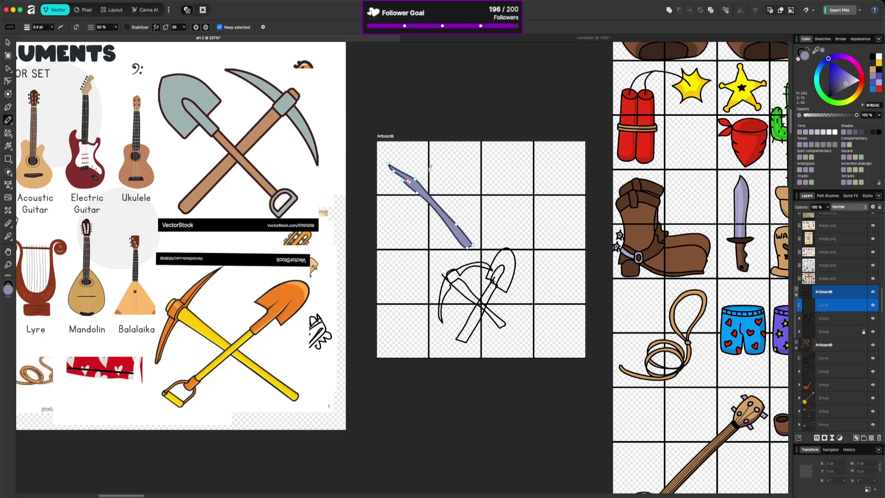
pyautogui.moveTo(816, 50)
pyautogui.mouseDown()
pyautogui.moveTo(783, 96)
pyautogui.moveTo(779, 198)
pyautogui.moveTo(750, 251)
pyautogui.moveTo(746, 387)
pyautogui.moveTo(750, 201)
pyautogui.moveTo(781, 168)
pyautogui.moveTo(781, 196)
pyautogui.mouseUp()
# Step: Round off the tan handle's pointed top end and delete its middle nodes to straighten it
pyautogui.press('a')
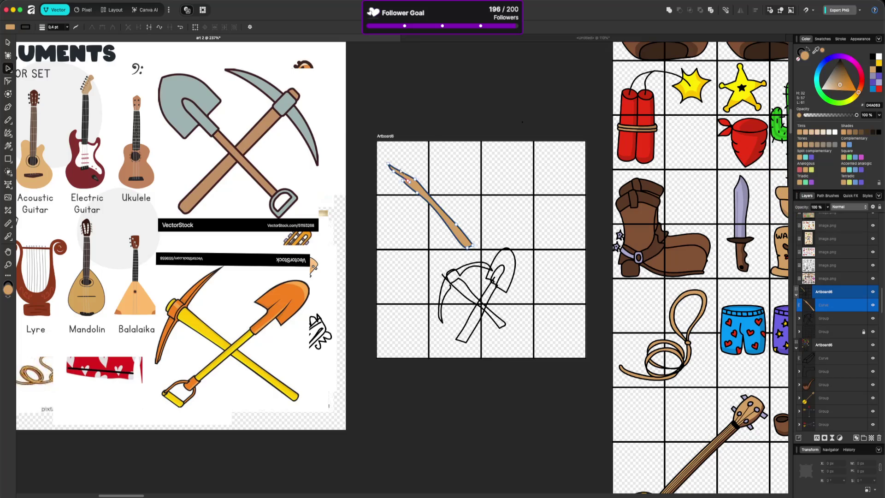
pyautogui.moveTo(401, 172); pyautogui.dragTo(396, 160)
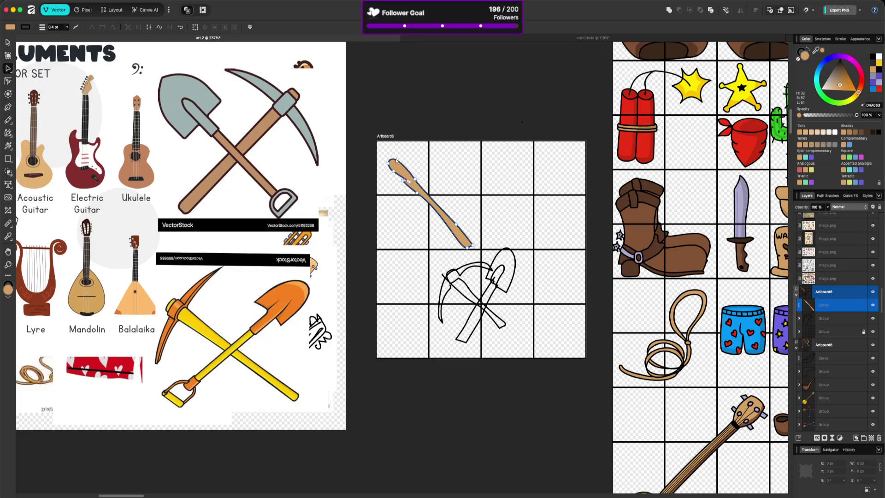
pyautogui.click(408, 182)
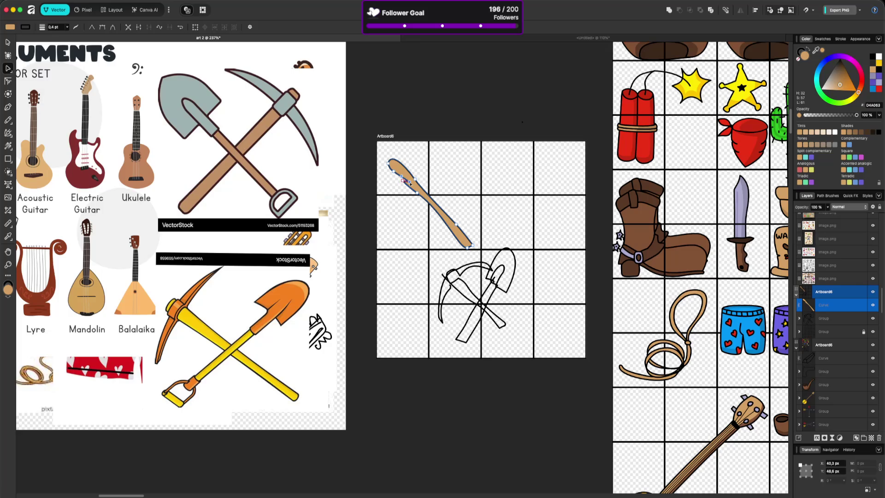
pyautogui.click(411, 183)
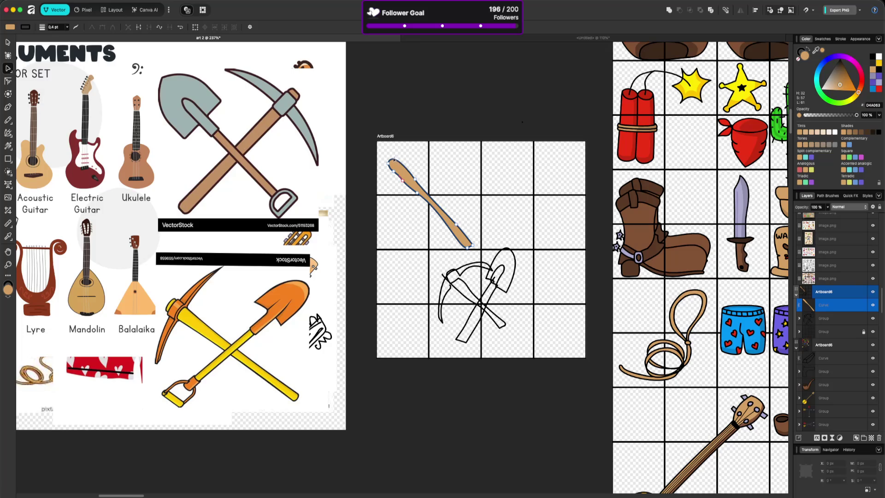
pyautogui.scroll(5, 426, 186)
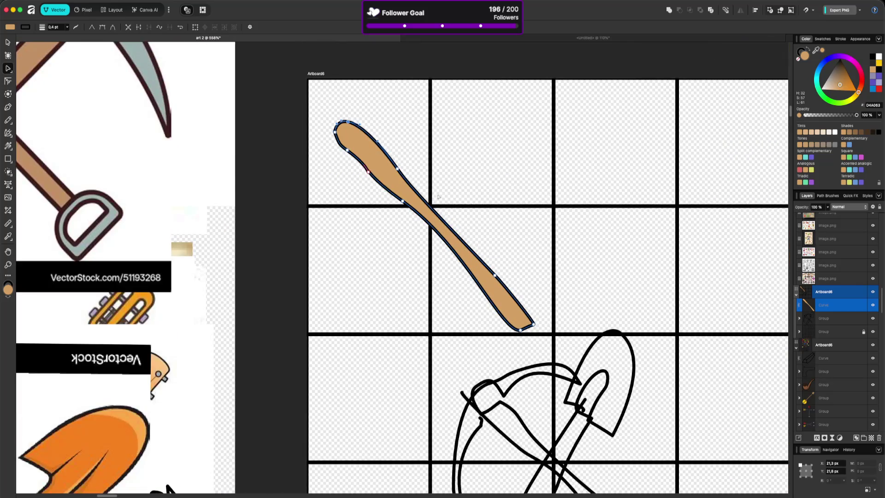
pyautogui.moveTo(326, 144); pyautogui.dragTo(503, 285)
pyautogui.press('Delete')
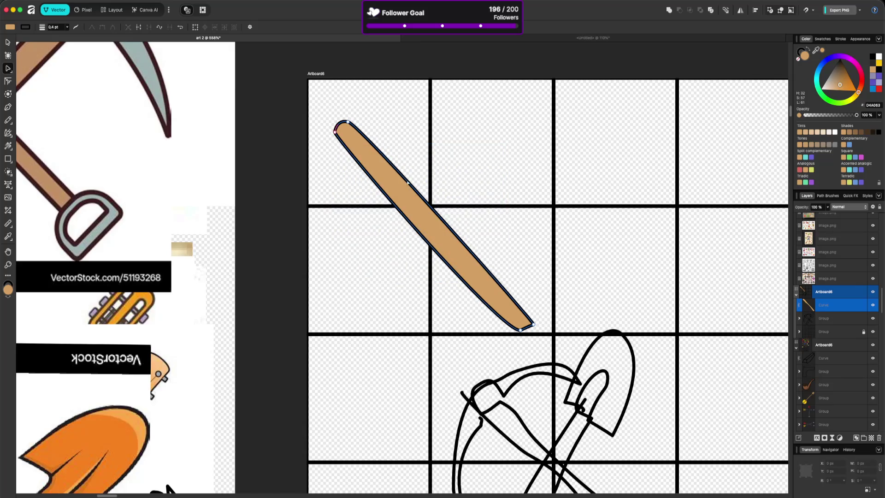
# Step: Reshape and round the bottom tip of the tan handle
pyautogui.moveTo(534, 326)
pyautogui.mouseDown()
pyautogui.moveTo(537, 306)
pyautogui.moveTo(526, 320)
pyautogui.moveTo(538, 309)
pyautogui.mouseUp()
pyautogui.click(527, 320)
pyautogui.click(537, 306)
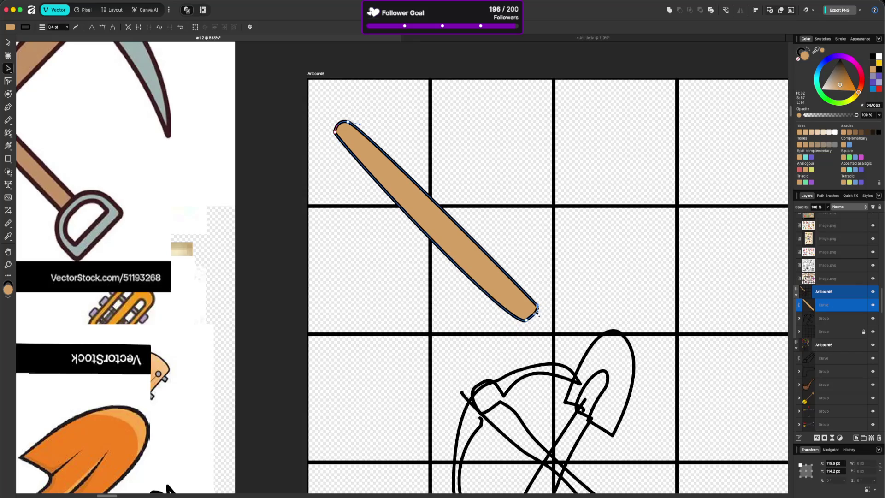
pyautogui.click(537, 330)
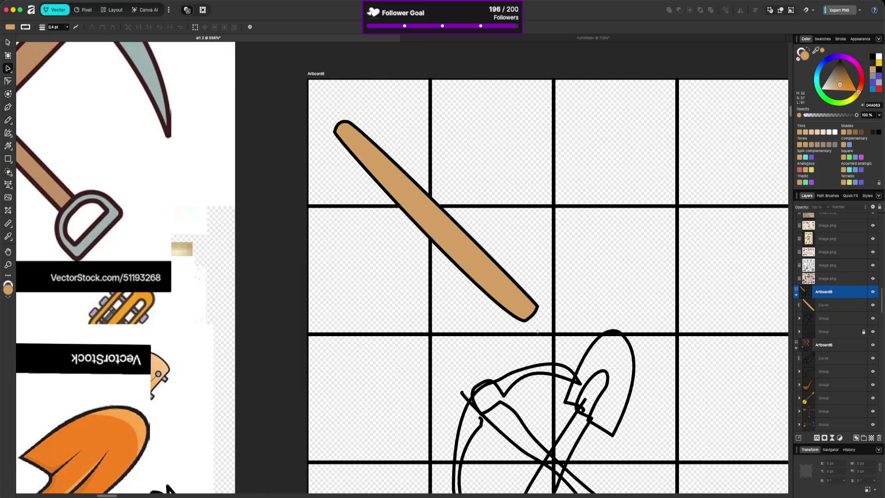
pyautogui.click(475, 279)
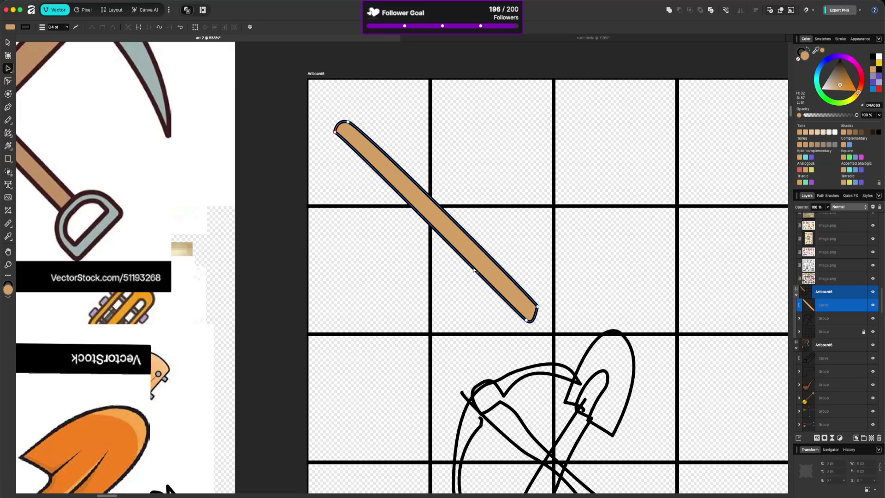
pyautogui.moveTo(529, 321); pyautogui.dragTo(531, 317)
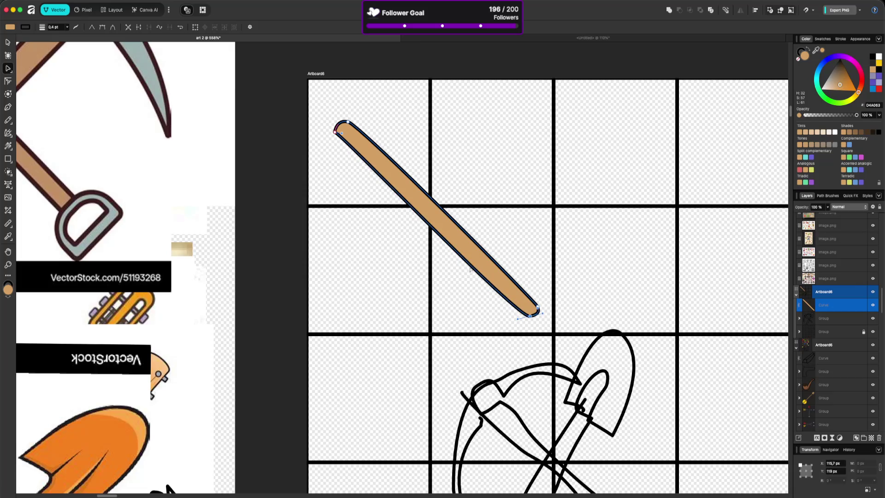
pyautogui.click(493, 248)
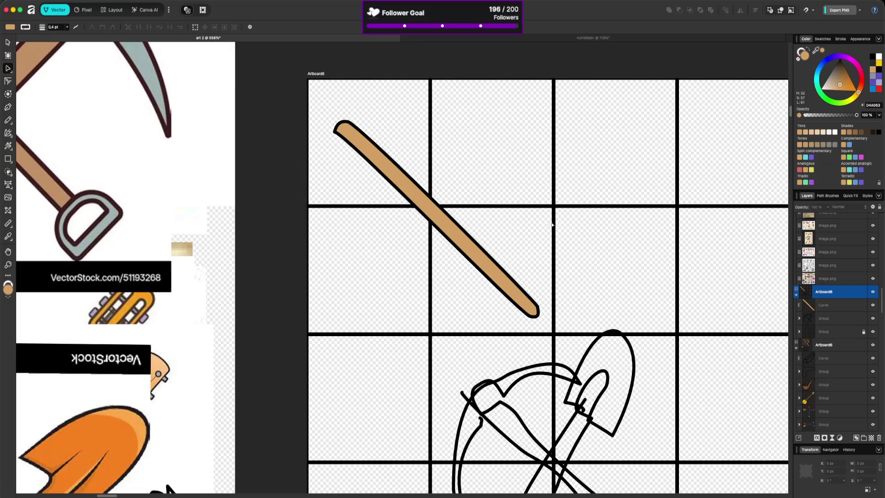
pyautogui.scroll(-5, 465, 221)
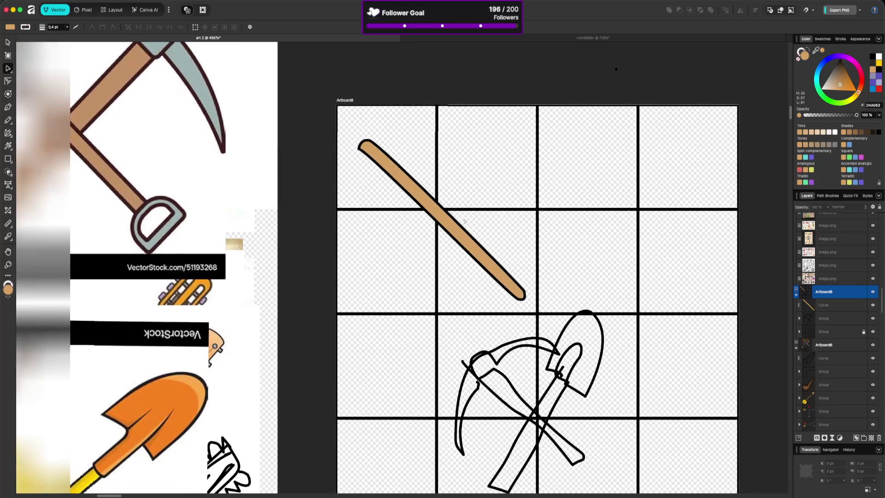
pyautogui.scroll(4, 475, 235)
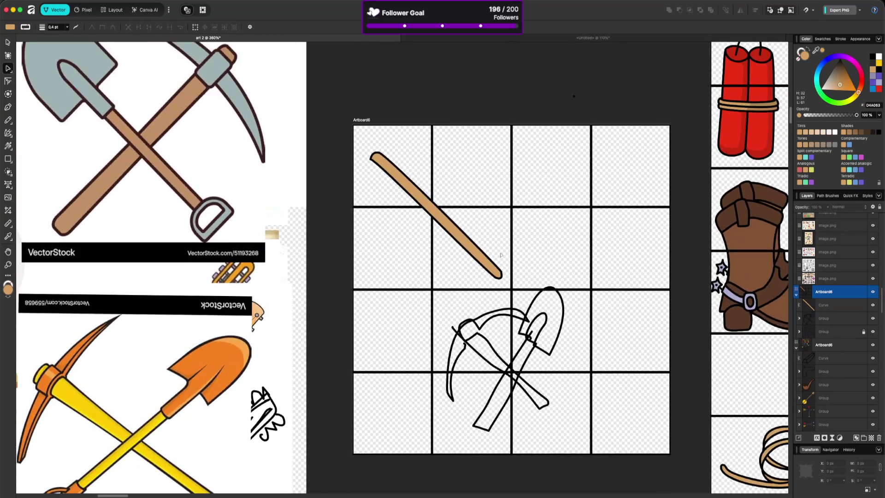
pyautogui.click(501, 276)
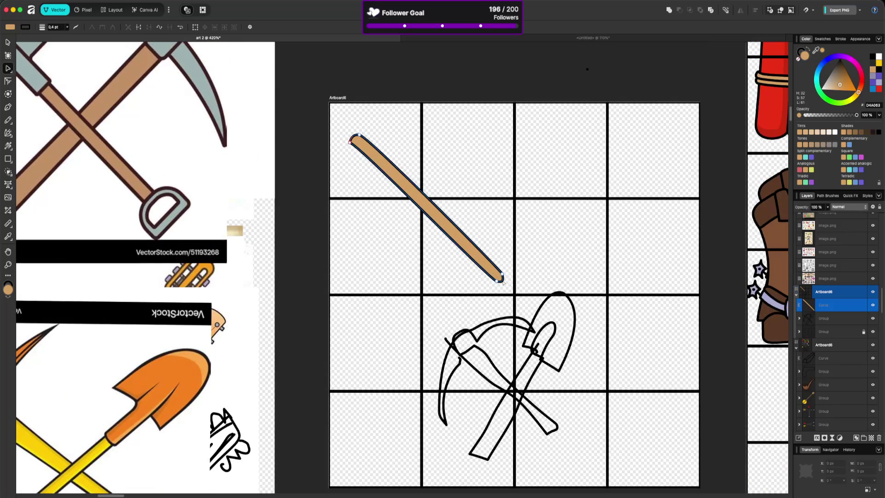
pyautogui.scroll(2, 502, 278)
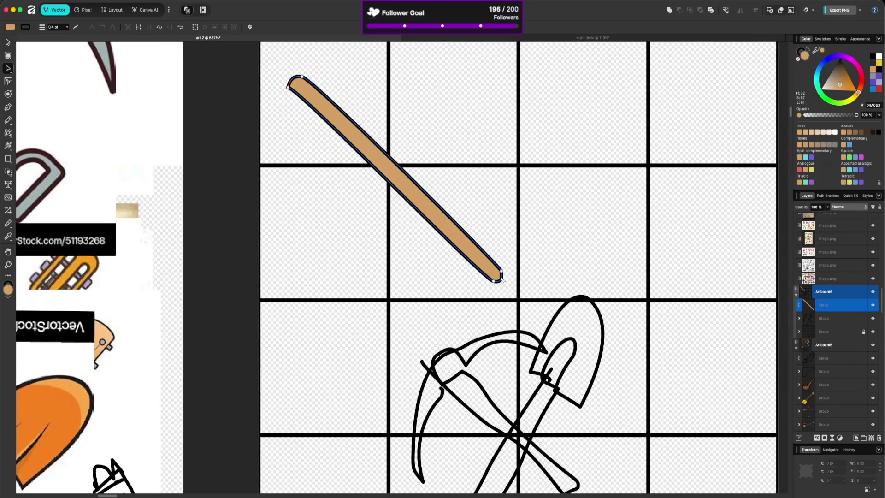
pyautogui.click(507, 284)
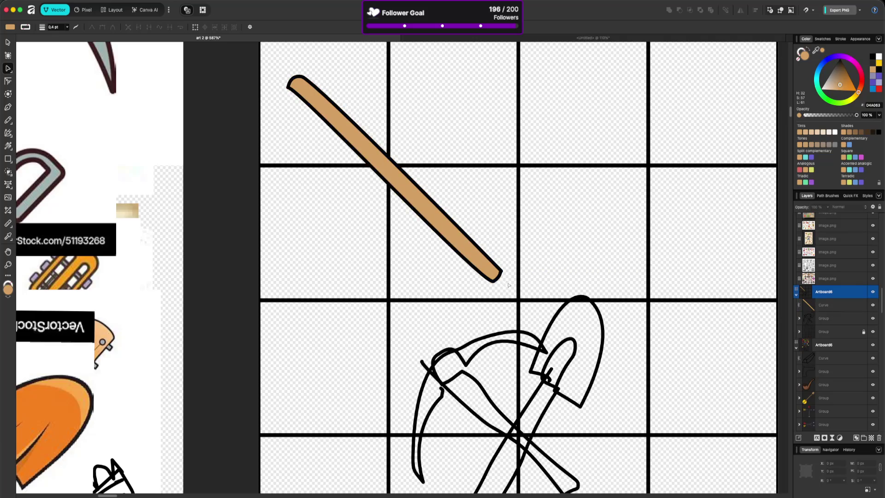
pyautogui.click(503, 277)
pyautogui.scroll(2, 502, 276)
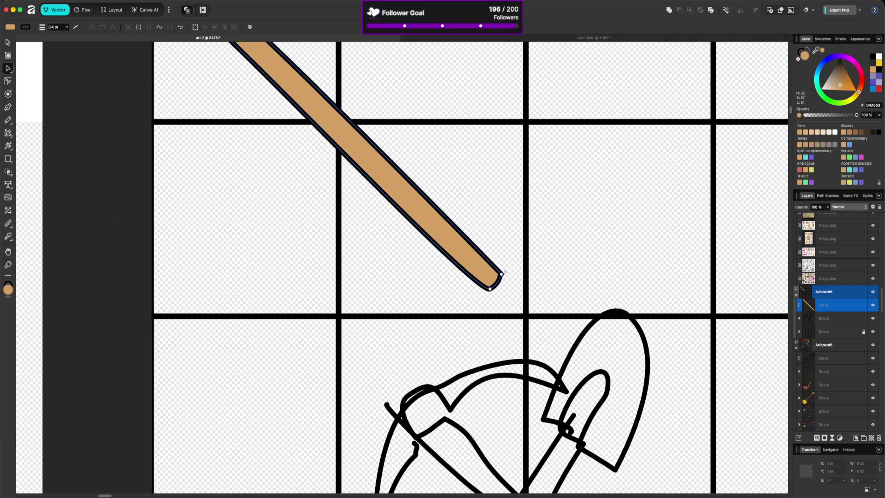
pyautogui.click(501, 276)
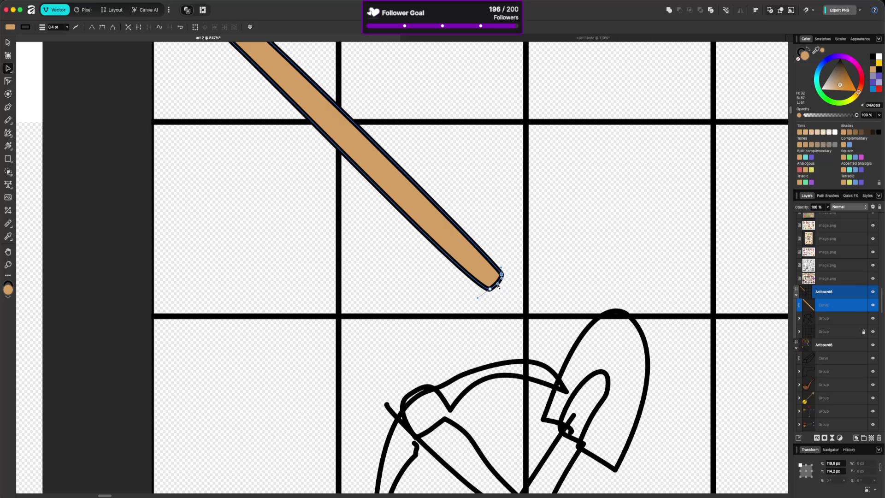
pyautogui.click(505, 288)
pyautogui.scroll(-5, 449, 249)
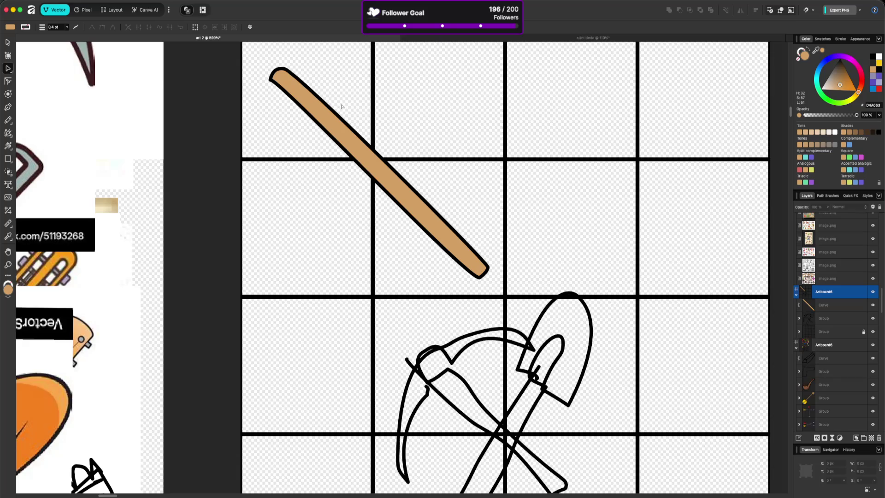
pyautogui.click(373, 148)
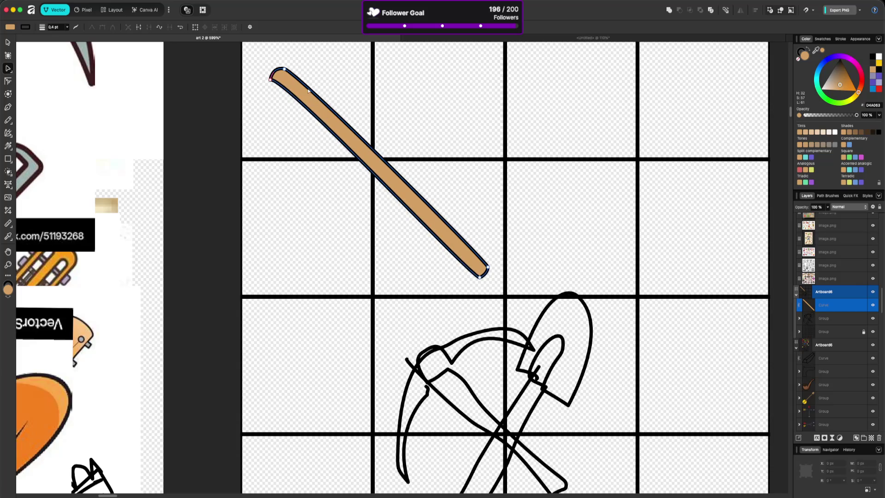
pyautogui.scroll(-3, 309, 91)
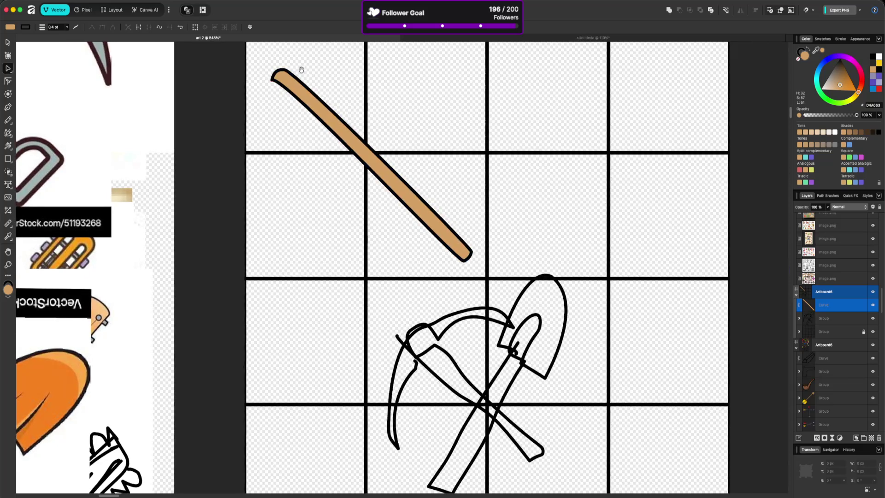
pyautogui.scroll(-3, 389, 168)
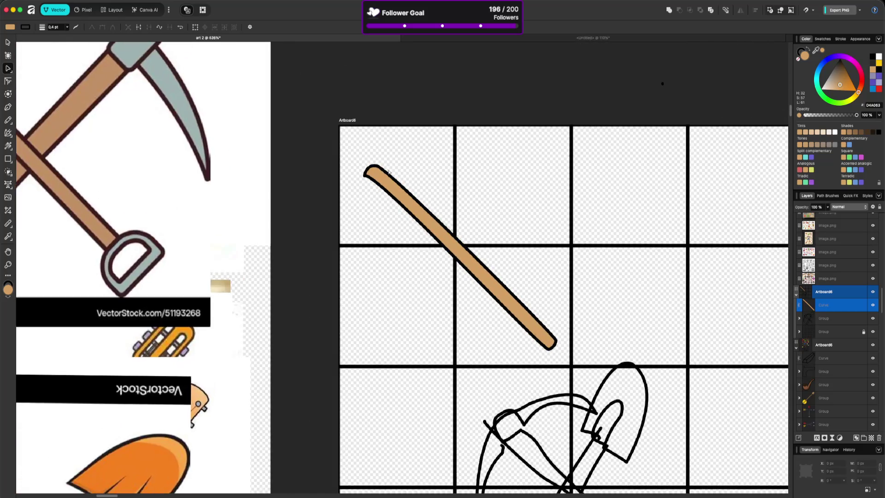
pyautogui.scroll(-3, 388, 172)
pyautogui.scroll(4, 388, 172)
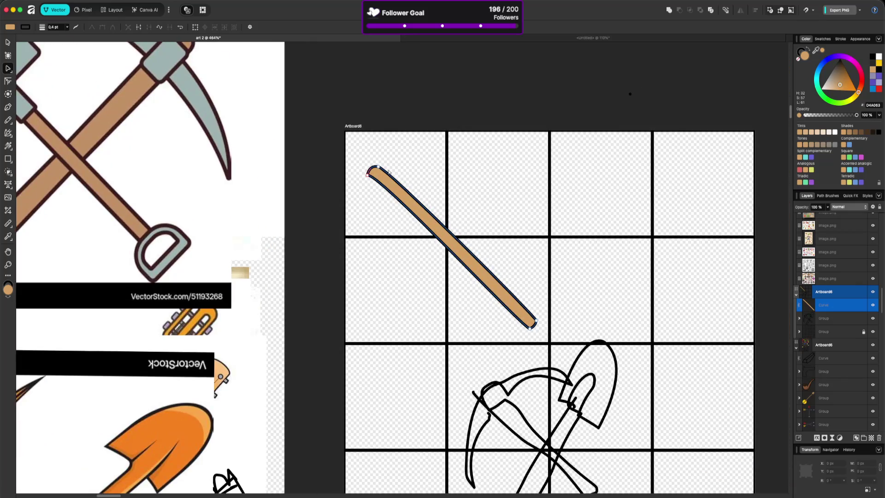
pyautogui.scroll(4, 368, 175)
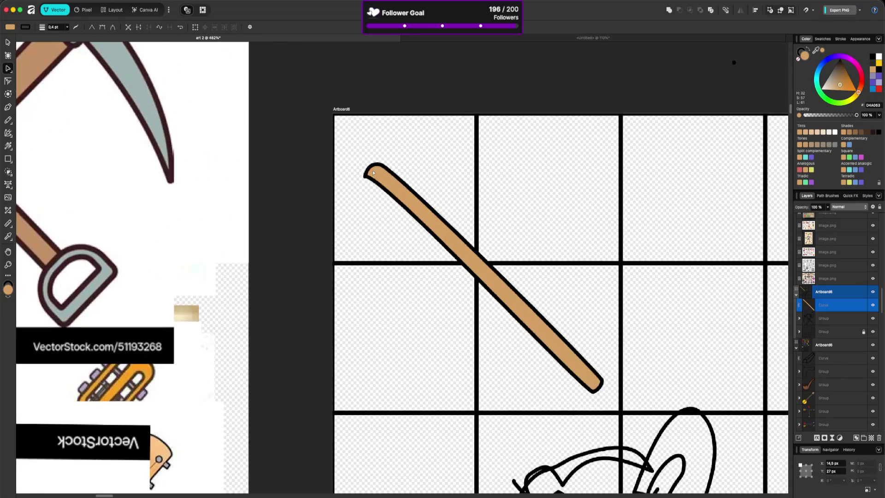
pyautogui.click(380, 165)
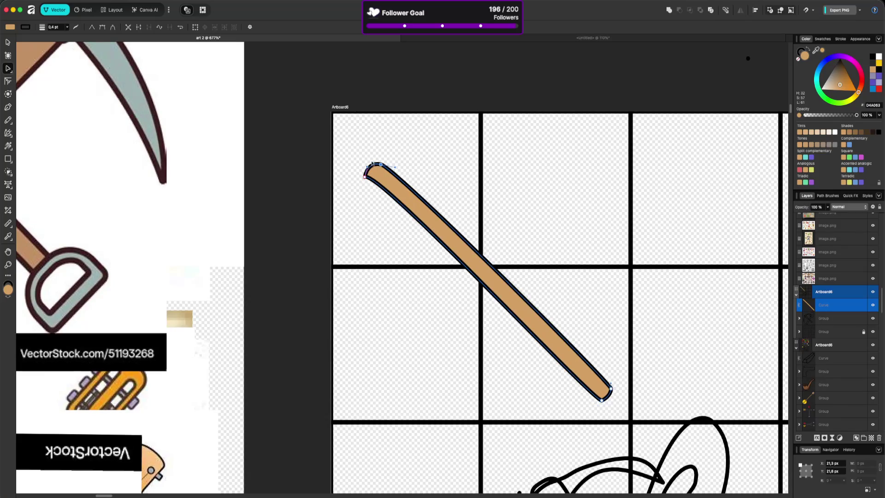
# Step: Move the top corner node inward to narrow the stick's top end
pyautogui.click(379, 164)
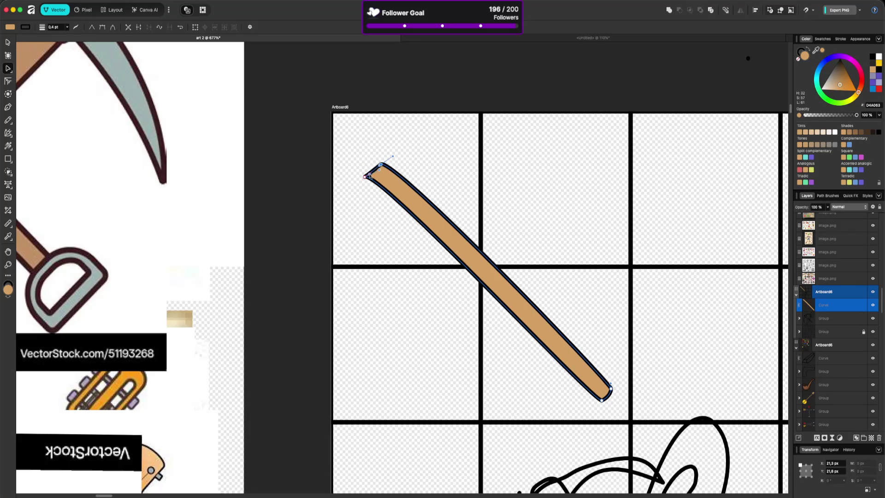
pyautogui.click(365, 177)
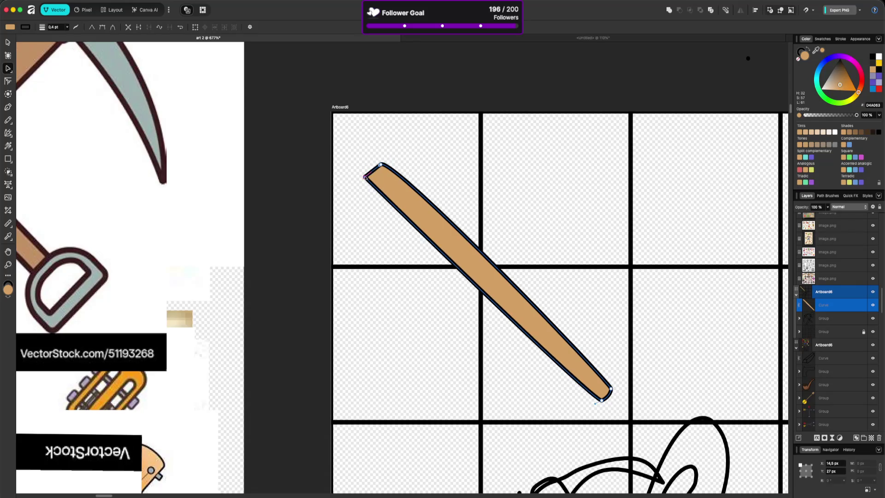
pyautogui.moveTo(365, 177); pyautogui.dragTo(373, 175)
pyautogui.press('Up')
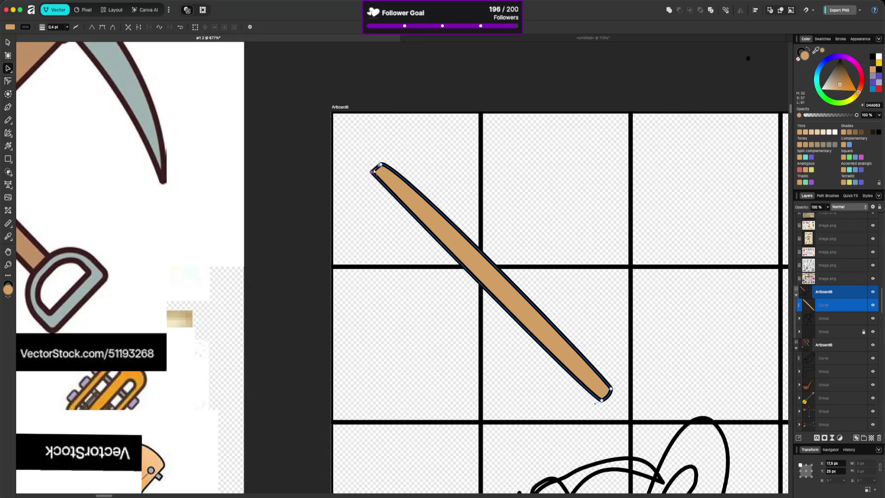
# Step: Retract the top node's handle and nudge it up-right so the stick's sides run straight
pyautogui.click(381, 164)
pyautogui.moveTo(393, 156); pyautogui.dragTo(386, 170)
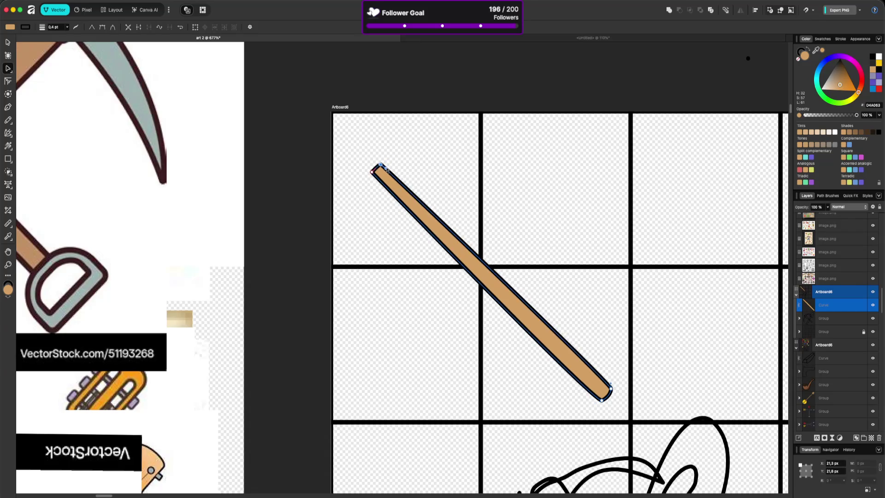
pyautogui.press('Right')
pyautogui.press('Up')
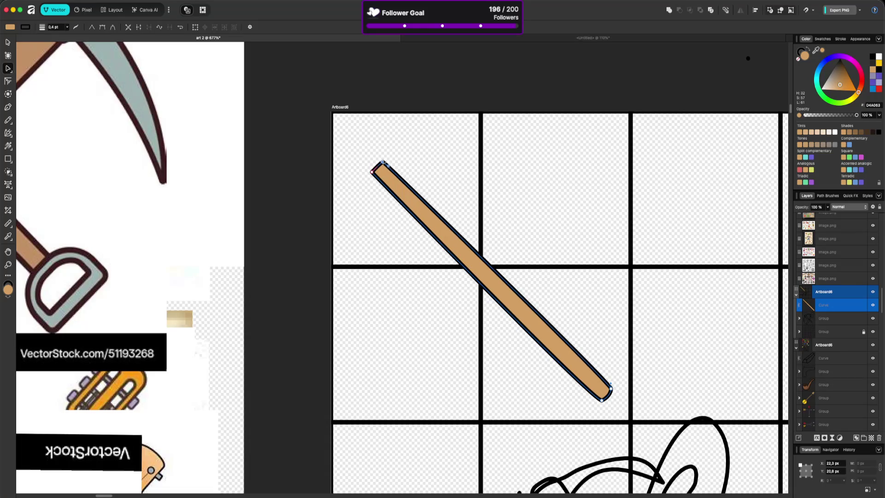
pyautogui.click(414, 159)
pyautogui.scroll(-5, 492, 189)
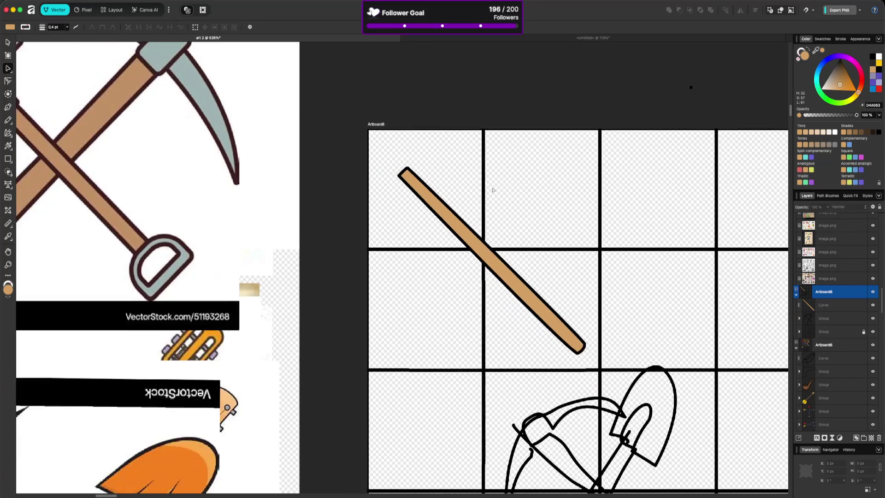
pyautogui.scroll(3, 492, 190)
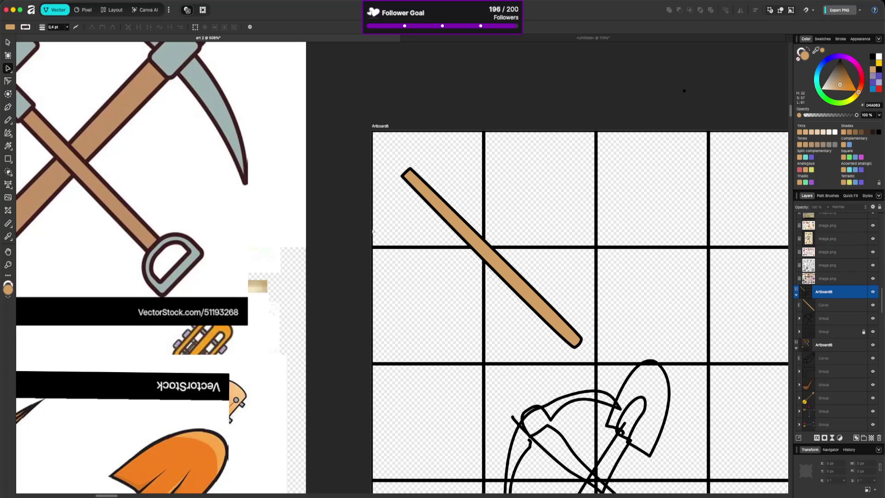
pyautogui.scroll(-2, 373, 231)
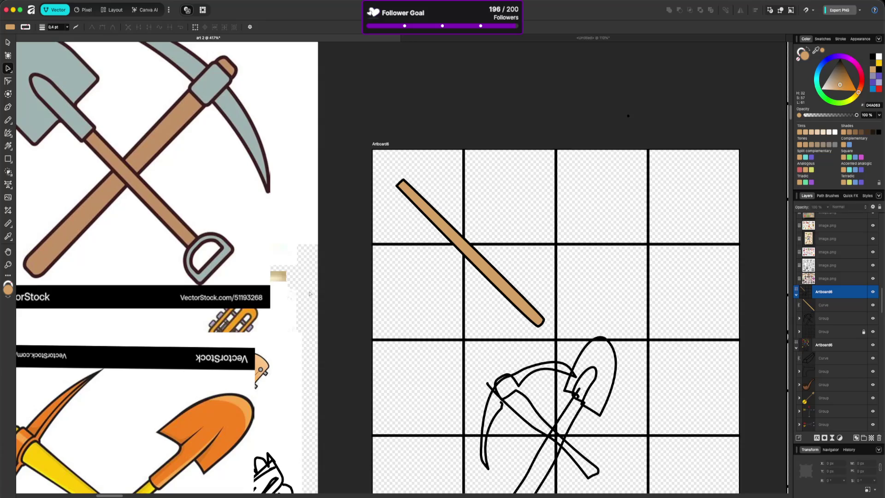
pyautogui.press('n')
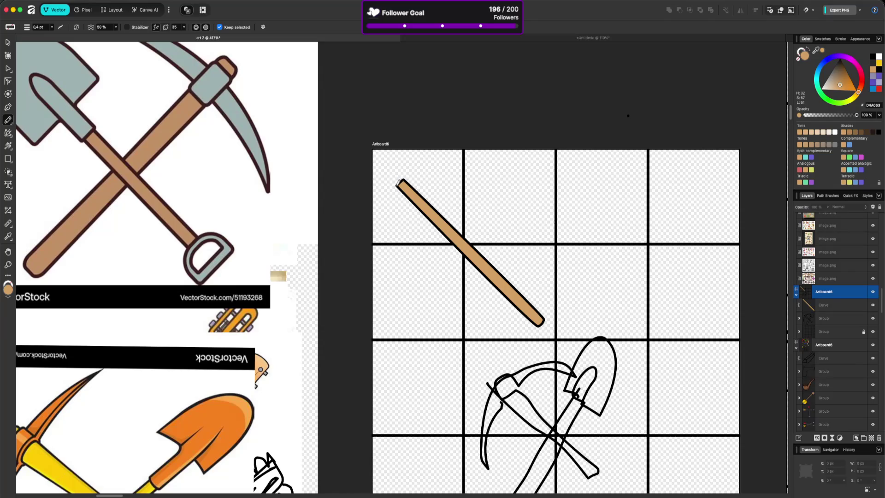
# Step: Give the brown stick a thick black outline and sketch a rounded knob and curved blade atop it
pyautogui.click(403, 191)
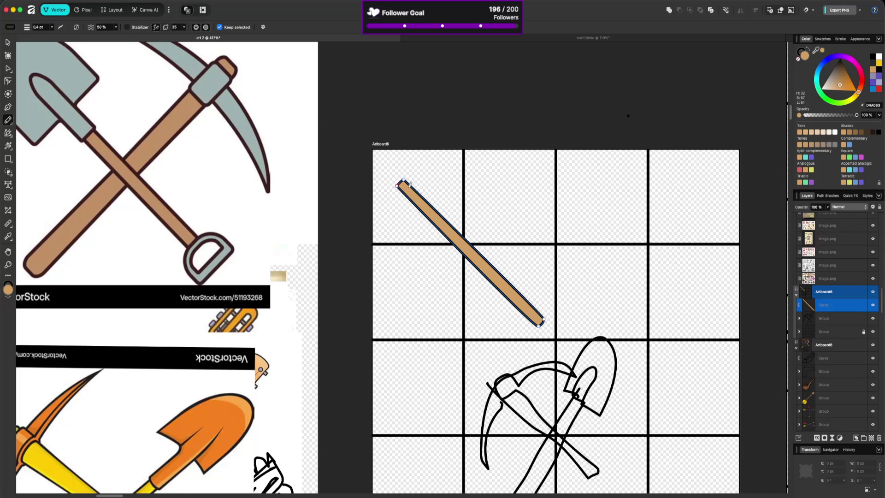
pyautogui.click(397, 182)
pyautogui.moveTo(406, 194)
pyautogui.mouseDown()
pyautogui.moveTo(416, 186)
pyautogui.moveTo(408, 172)
pyautogui.moveTo(399, 170)
pyautogui.moveTo(397, 187)
pyautogui.mouseUp()
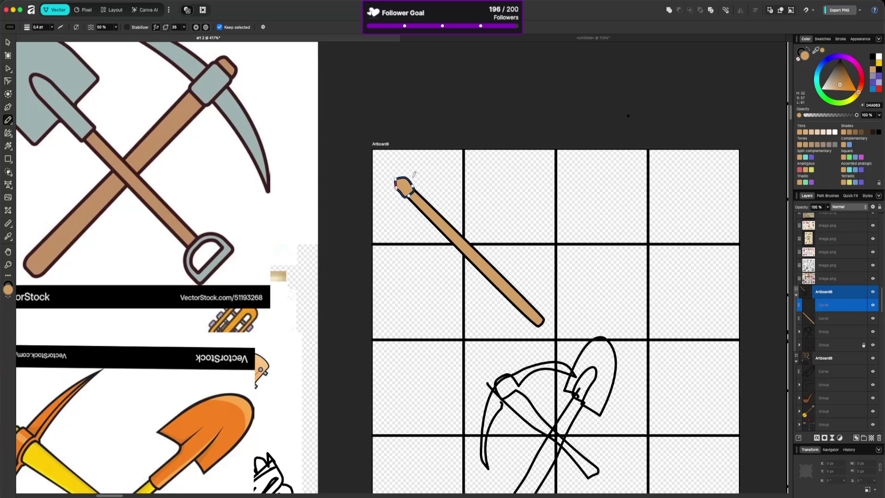
pyautogui.click(407, 172)
pyautogui.moveTo(407, 172)
pyautogui.mouseDown()
pyautogui.moveTo(473, 159)
pyautogui.moveTo(389, 191)
pyautogui.moveTo(375, 222)
pyautogui.moveTo(402, 190)
pyautogui.mouseUp()
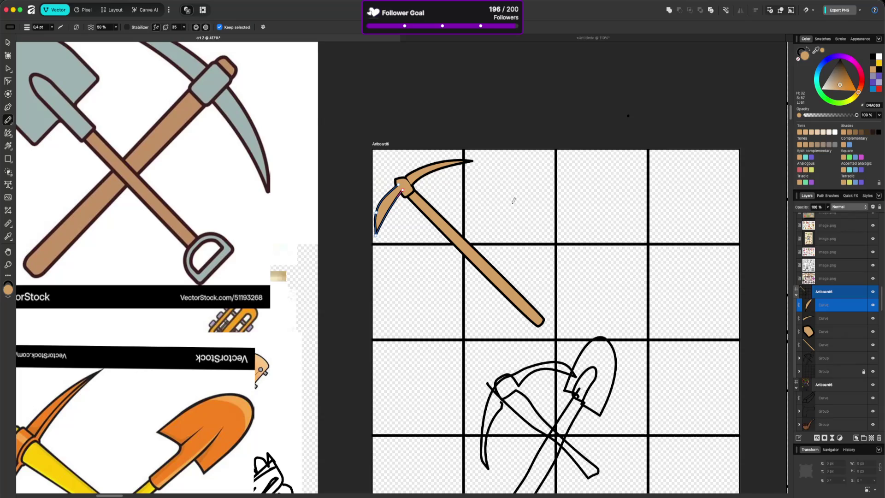
# Step: Select the pickaxe head and top blade with the Node tool
pyautogui.press('a')
pyautogui.keyDown('shift'); pyautogui.click(413, 188); pyautogui.keyUp('shift')
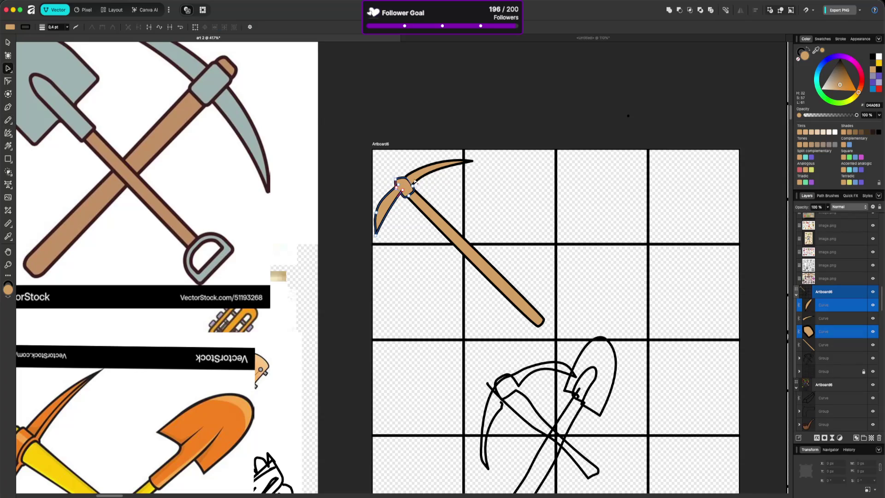
pyautogui.keyDown('shift'); pyautogui.click(417, 181); pyautogui.keyUp('shift')
pyautogui.hscroll(5, 786, 56)
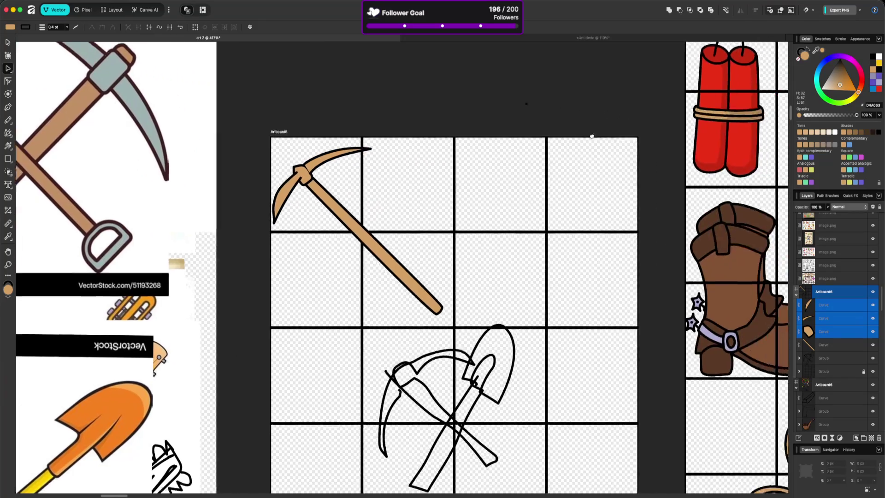
# Step: Sample the boot spur's lavender onto the pickaxe head and blade, and bring the head forward
pyautogui.moveTo(819, 50)
pyautogui.mouseDown()
pyautogui.moveTo(668, 283)
pyautogui.moveTo(647, 341)
pyautogui.moveTo(644, 325)
pyautogui.mouseUp()
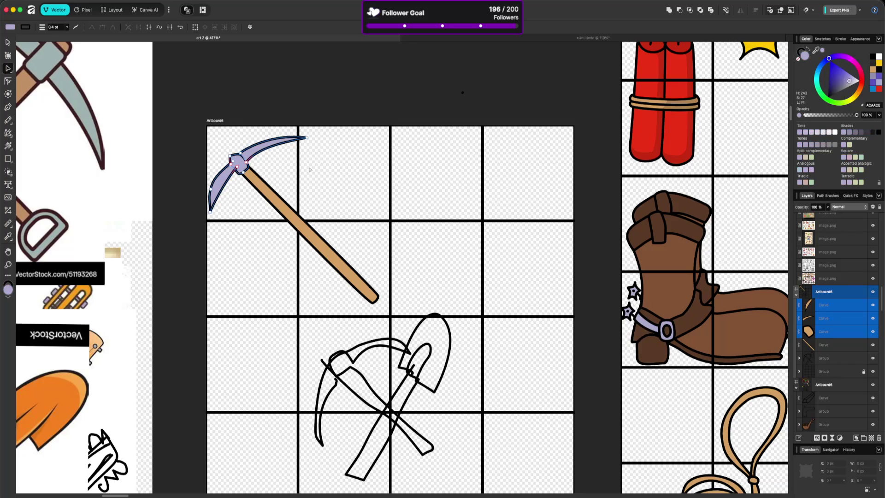
pyautogui.click(278, 169)
pyautogui.click(246, 159)
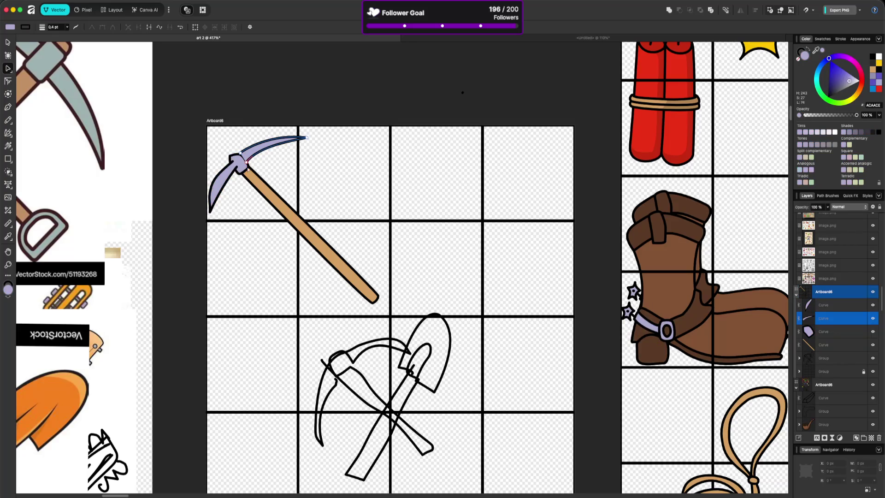
pyautogui.click(240, 164)
pyautogui.moveTo(825, 331); pyautogui.dragTo(825, 300)
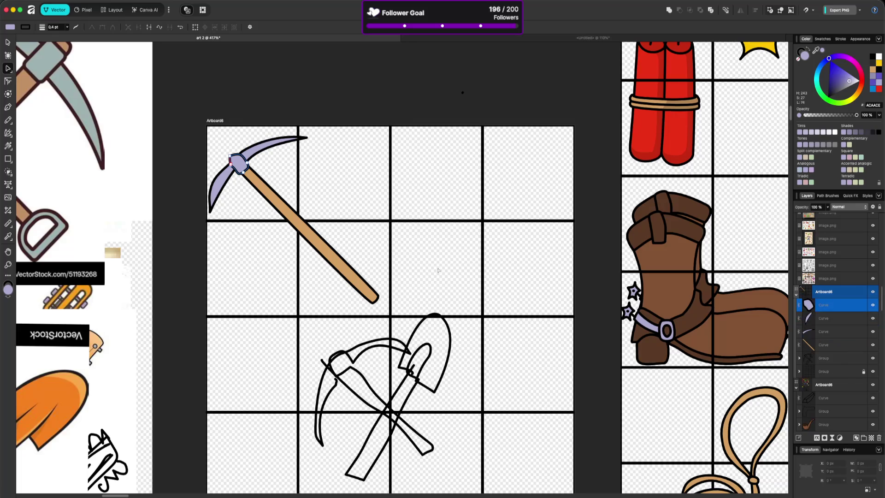
pyautogui.click(385, 182)
pyautogui.scroll(2, 263, 175)
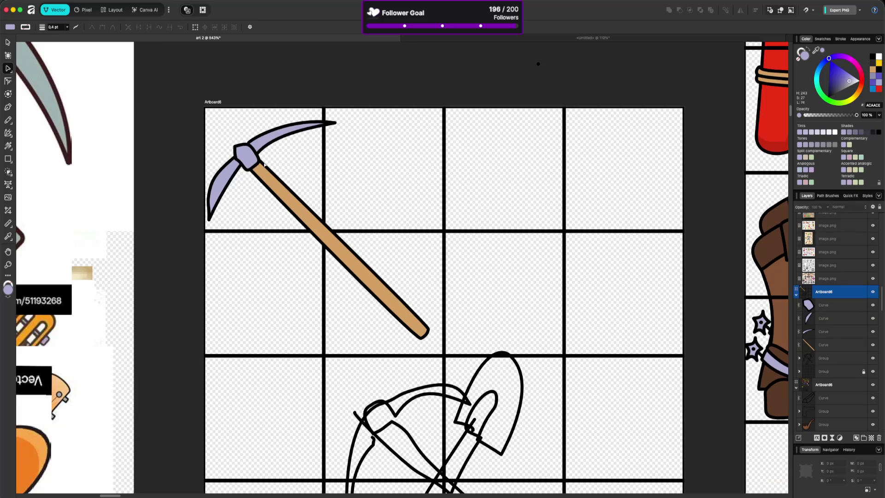
pyautogui.scroll(-2, 263, 165)
pyautogui.hscroll(-5, 265, 164)
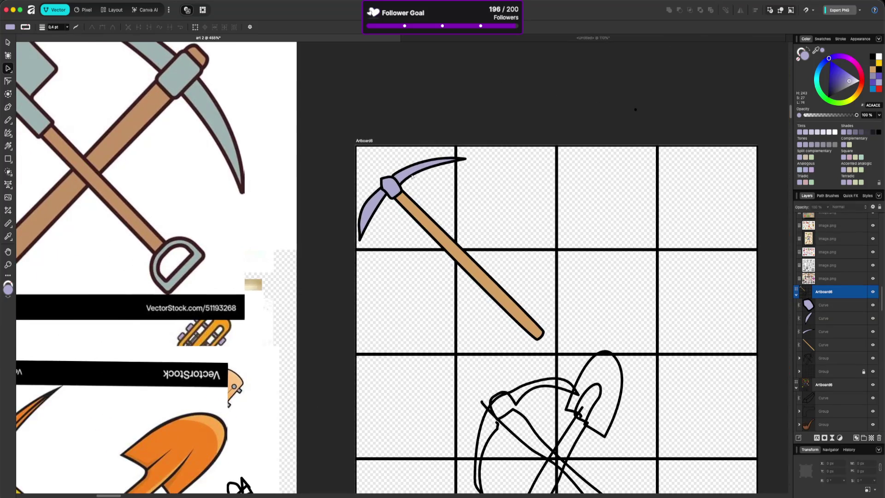
# Step: Nudge and drag the pickaxe head's nodes to refine its top-left outline
pyautogui.click(391, 193)
pyautogui.click(381, 181)
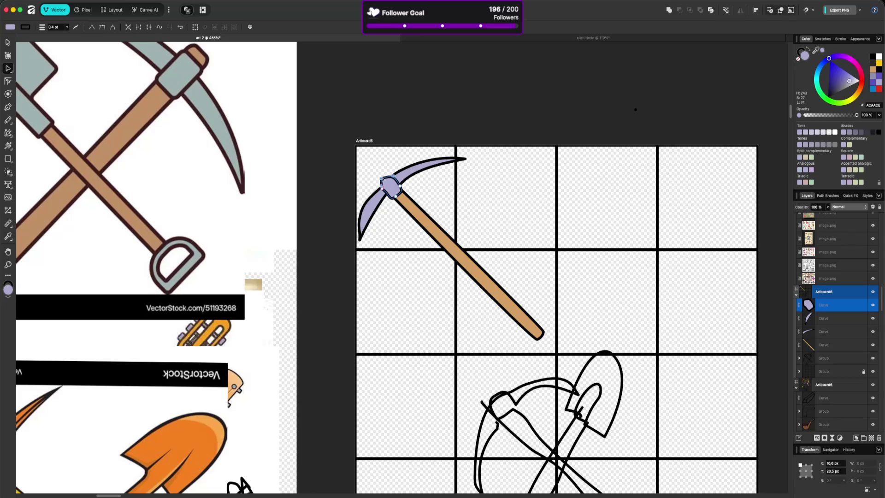
pyautogui.press('Up')
pyautogui.press('Up')
pyautogui.press('Right')
pyautogui.press('Right')
pyautogui.press('Right')
pyautogui.click(384, 189)
pyautogui.moveTo(382, 190); pyautogui.dragTo(379, 178)
pyautogui.click(386, 170)
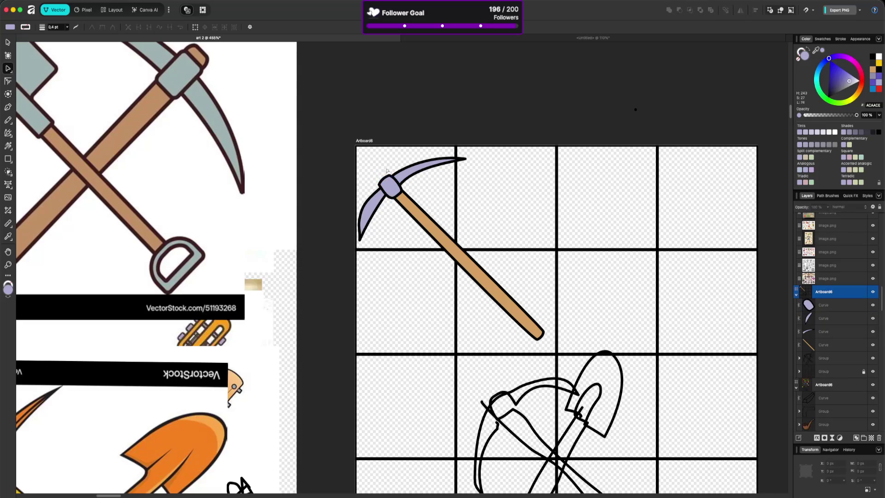
pyautogui.click(395, 193)
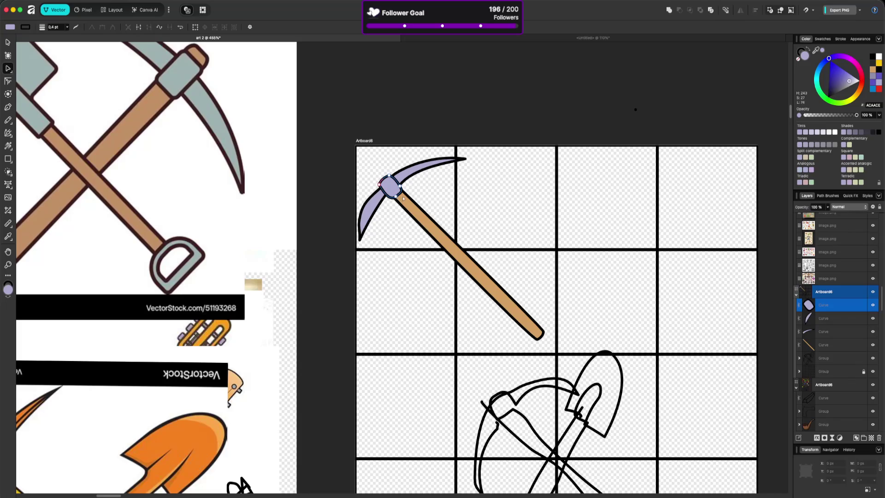
pyautogui.press('v')
pyautogui.click(398, 195)
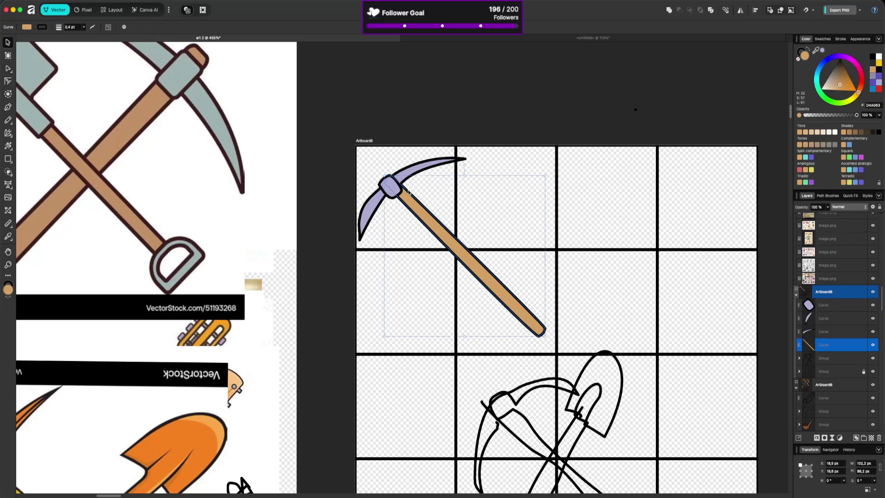
# Step: Tilt the purple head binding about 6.9° and nudge the top blade slightly right
pyautogui.click(395, 192)
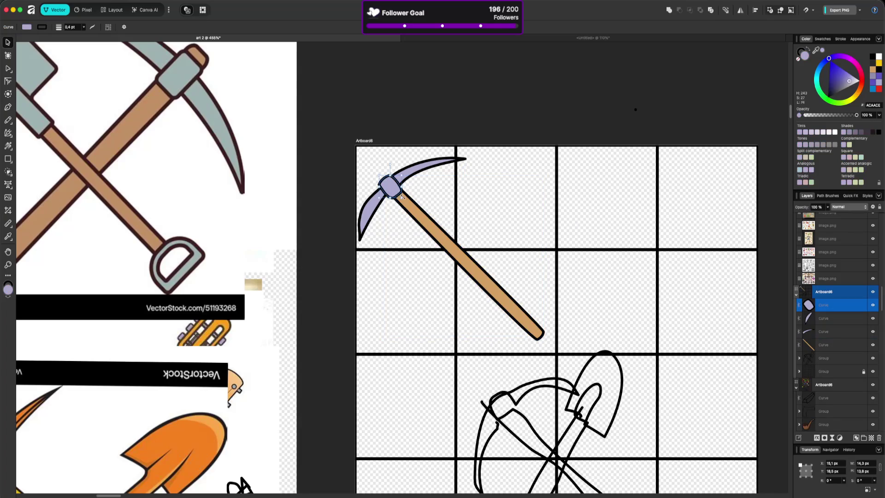
pyautogui.moveTo(402, 197); pyautogui.dragTo(404, 197)
pyautogui.click(424, 197)
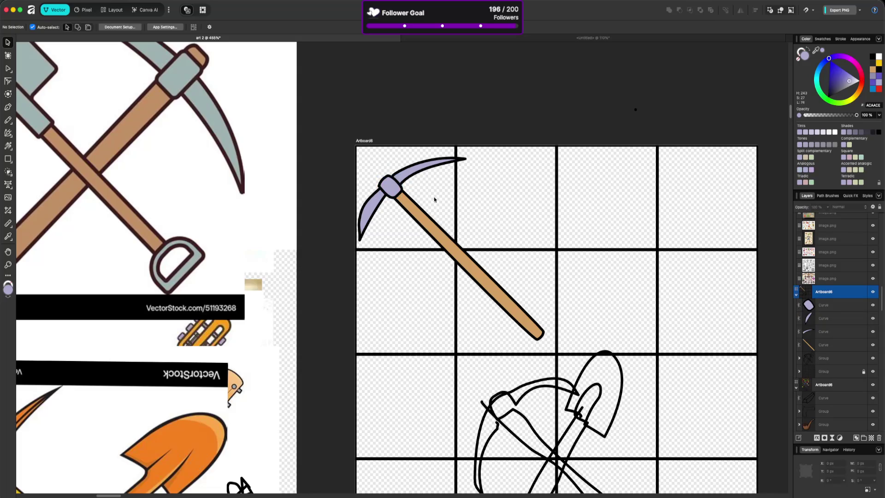
pyautogui.click(407, 177)
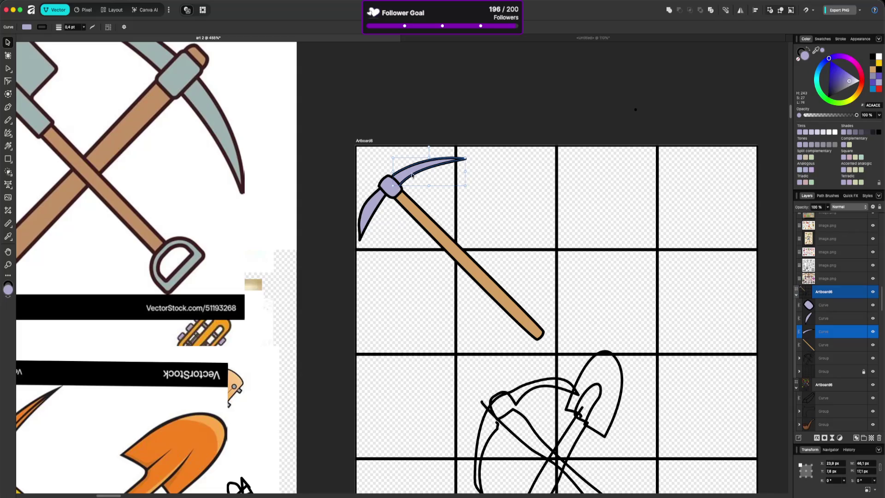
pyautogui.moveTo(412, 175); pyautogui.dragTo(414, 175)
# Step: Replace the lower blade with a duplicate of the top blade, flipped horizontally and vertically
pyautogui.click(384, 213)
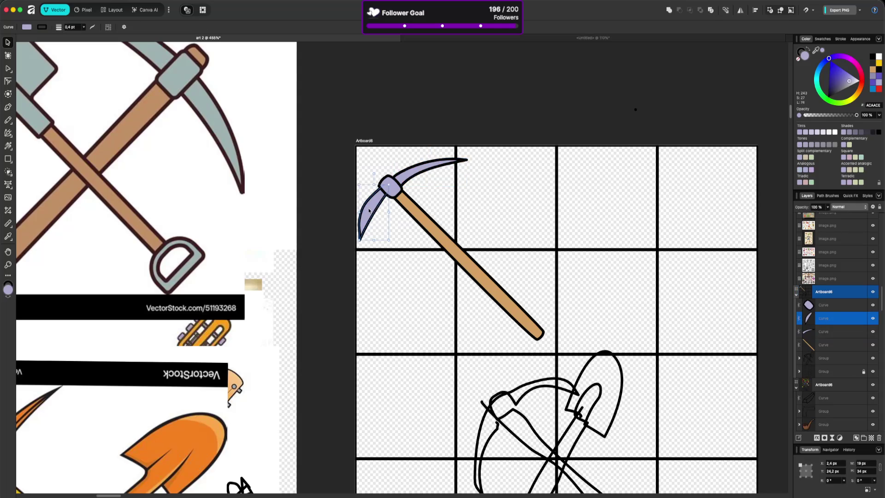
pyautogui.press('Delete')
pyautogui.press('super+j')
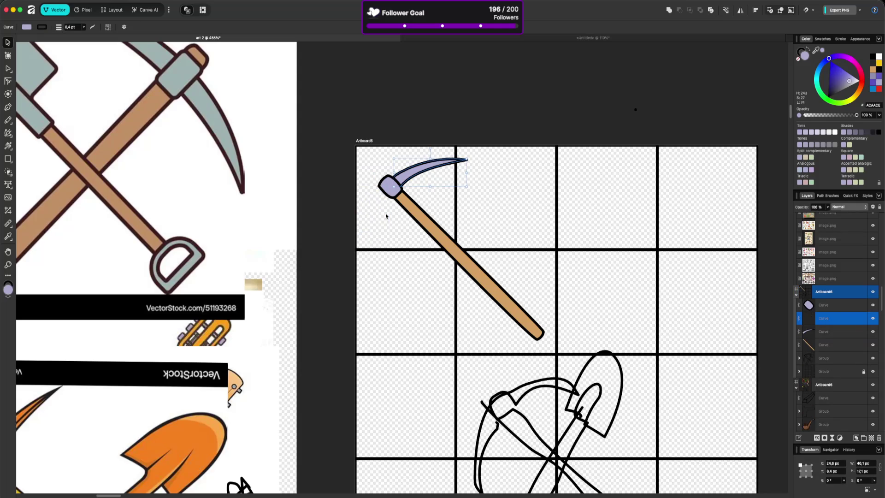
pyautogui.click(740, 10)
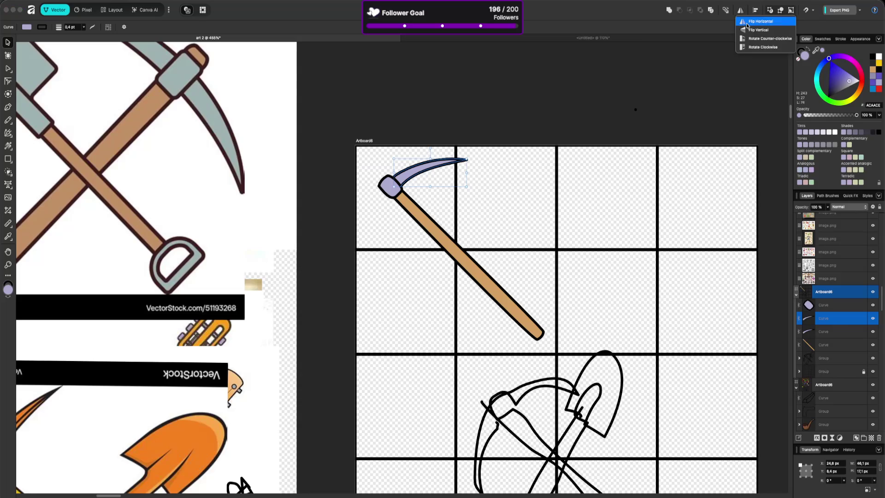
pyautogui.click(748, 27)
pyautogui.click(747, 11)
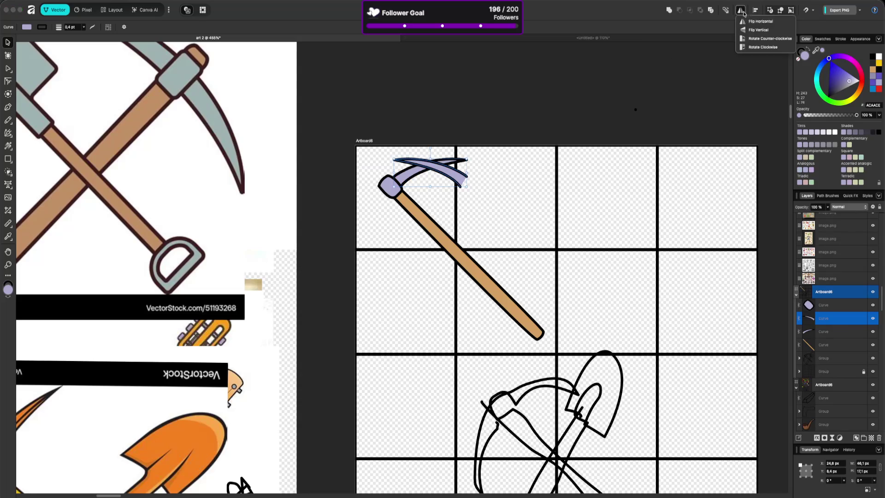
pyautogui.click(754, 34)
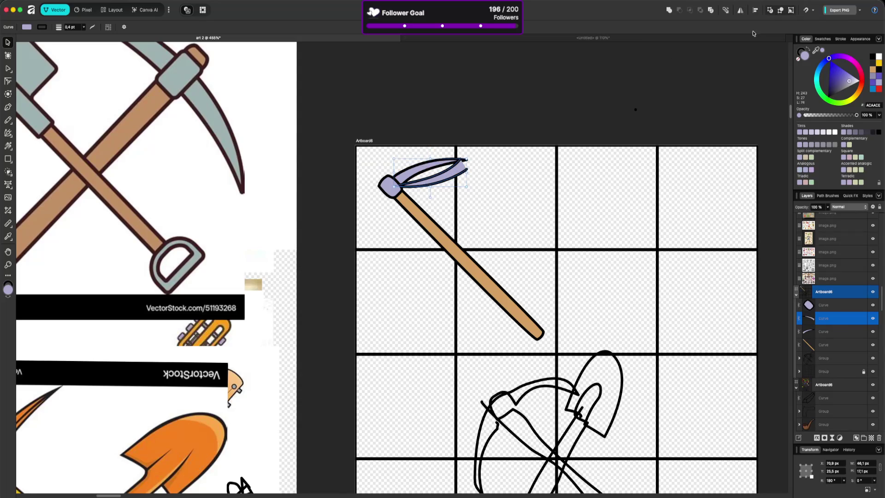
pyautogui.click(741, 10)
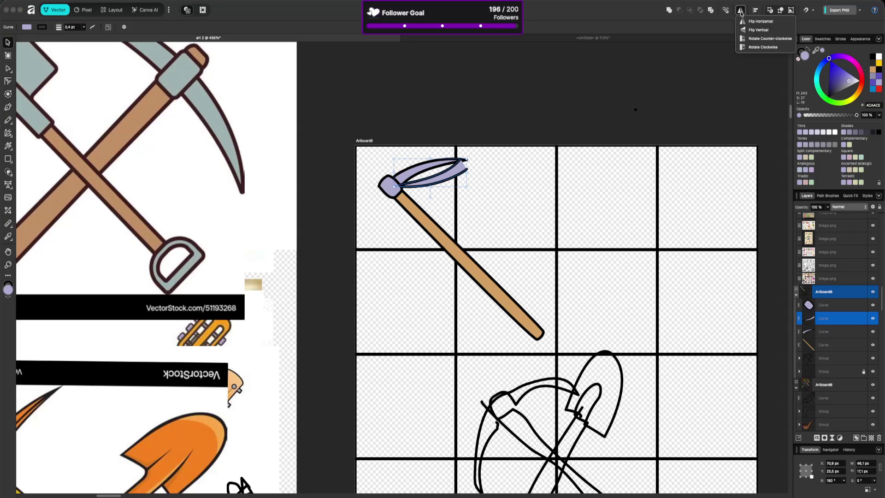
pyautogui.click(754, 29)
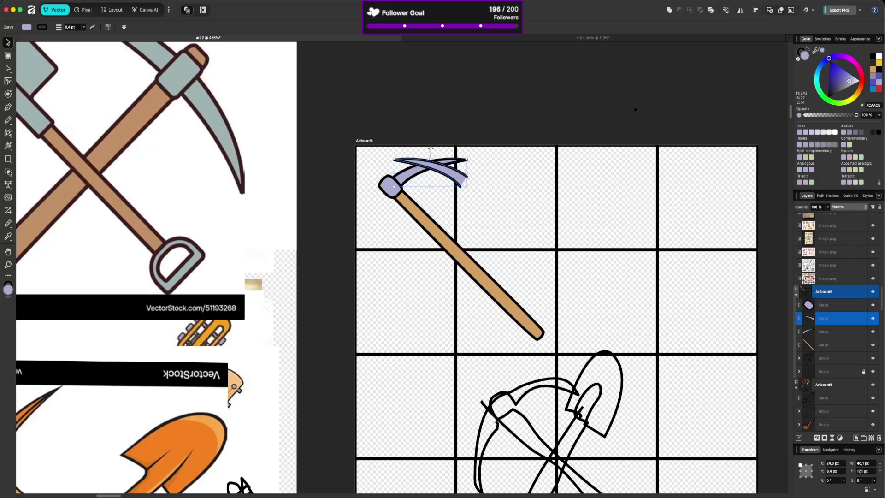
# Step: Rotate the blade copy about 61° into the lower blade position
pyautogui.moveTo(423, 147)
pyautogui.mouseDown()
pyautogui.moveTo(358, 209)
pyautogui.moveTo(369, 199)
pyautogui.moveTo(377, 212)
pyautogui.mouseUp()
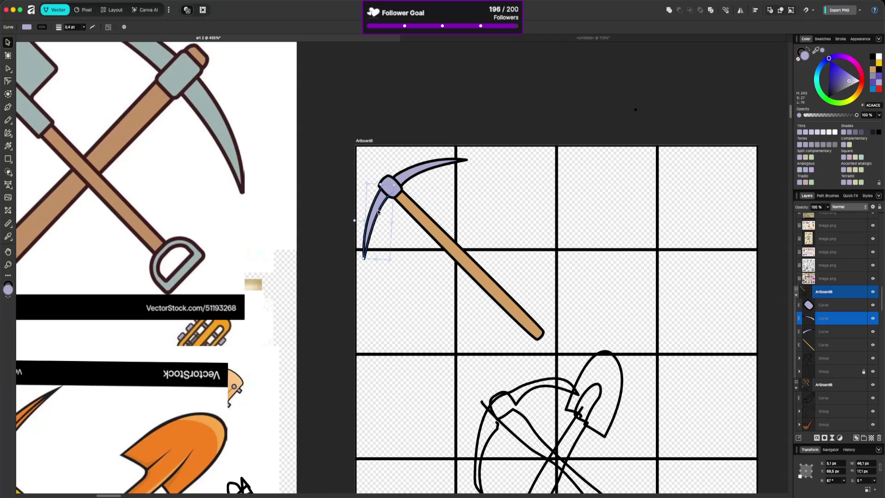
pyautogui.click(416, 302)
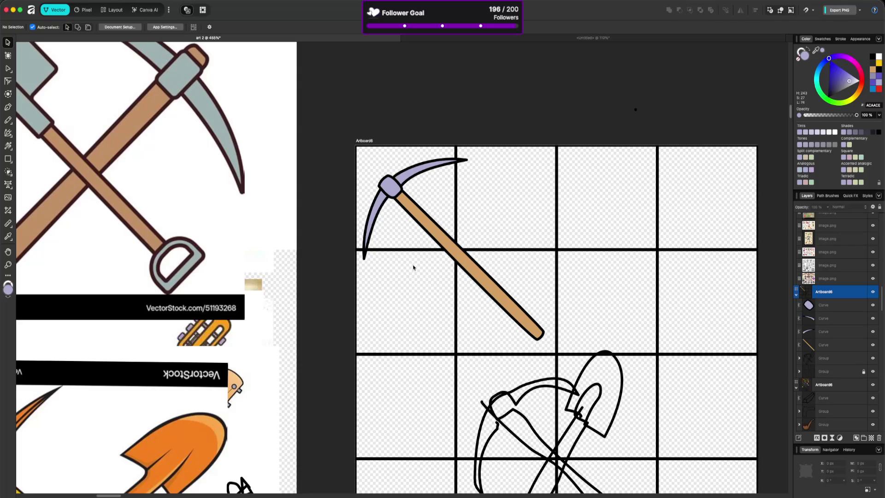
pyautogui.click(381, 210)
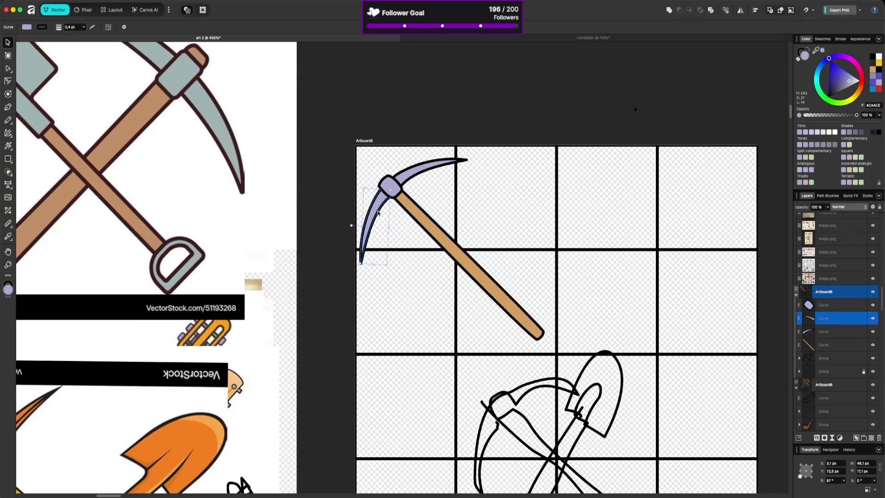
pyautogui.click(436, 340)
pyautogui.scroll(-5, 537, 266)
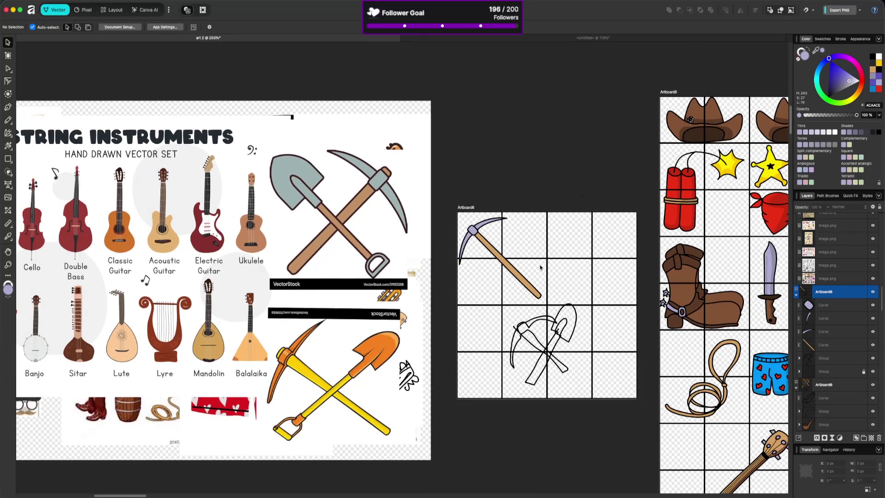
# Step: Duplicate the pickaxe handle and head and flip the copy horizontally so the handles cross
pyautogui.scroll(5, 540, 267)
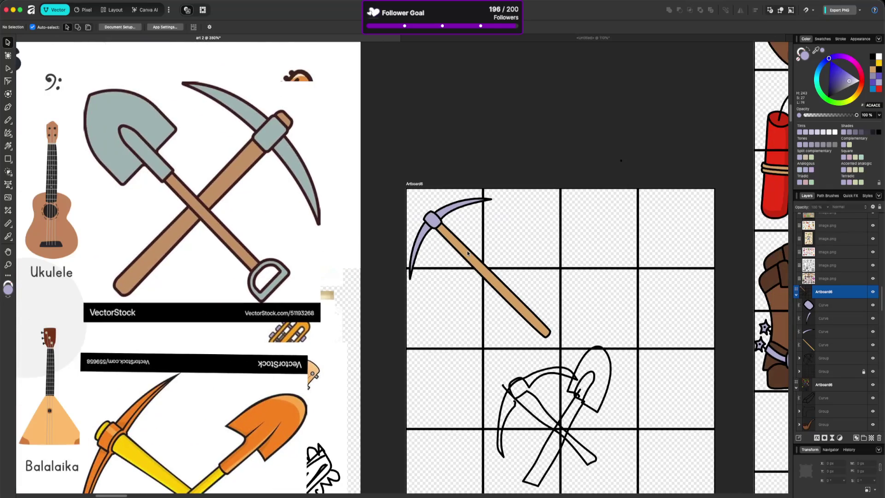
pyautogui.click(461, 248)
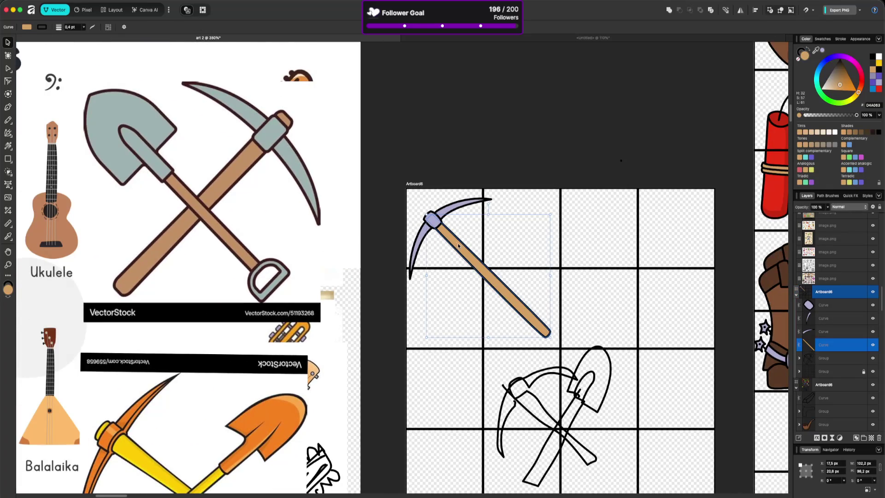
pyautogui.keyDown('shift'); pyautogui.click(431, 213); pyautogui.keyUp('shift')
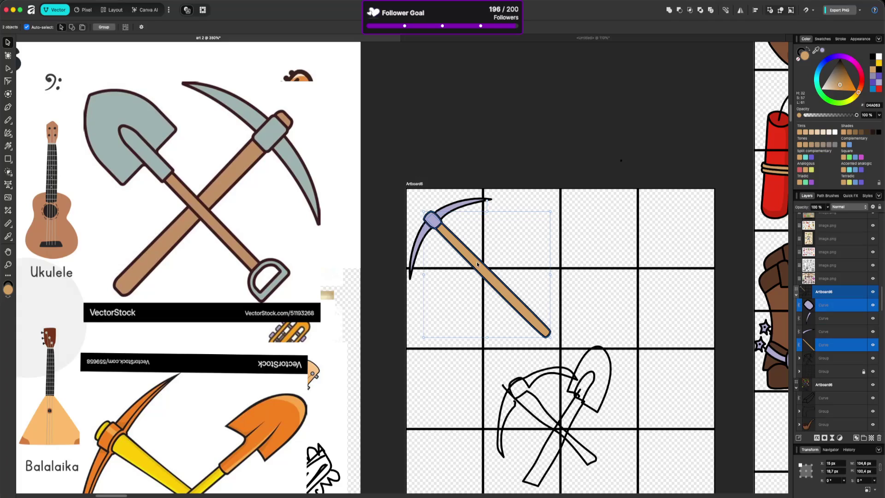
pyautogui.press('super+j')
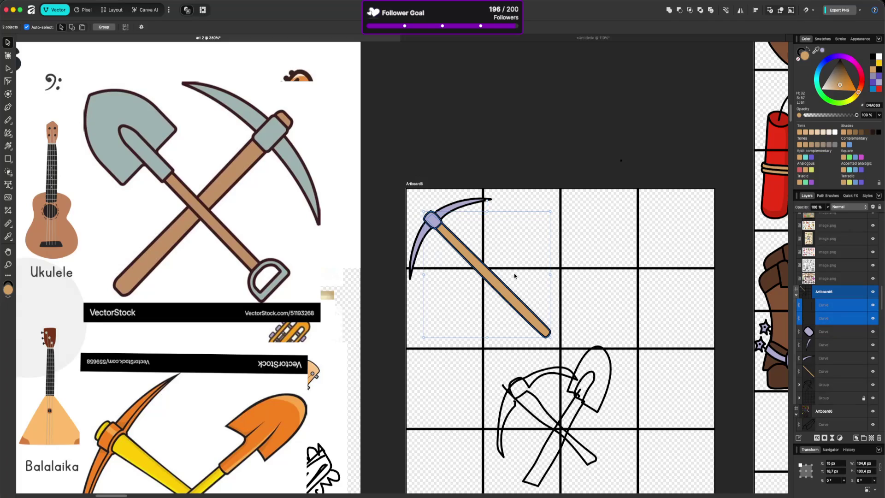
pyautogui.click(755, 10)
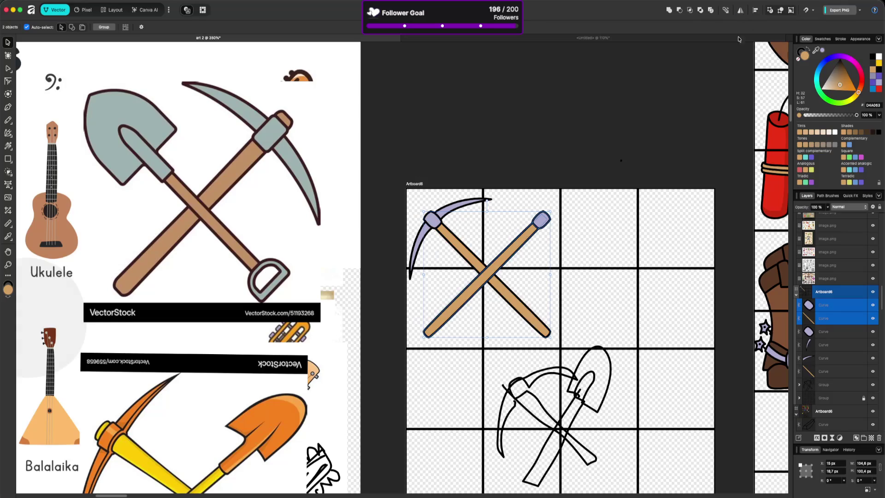
pyautogui.click(555, 148)
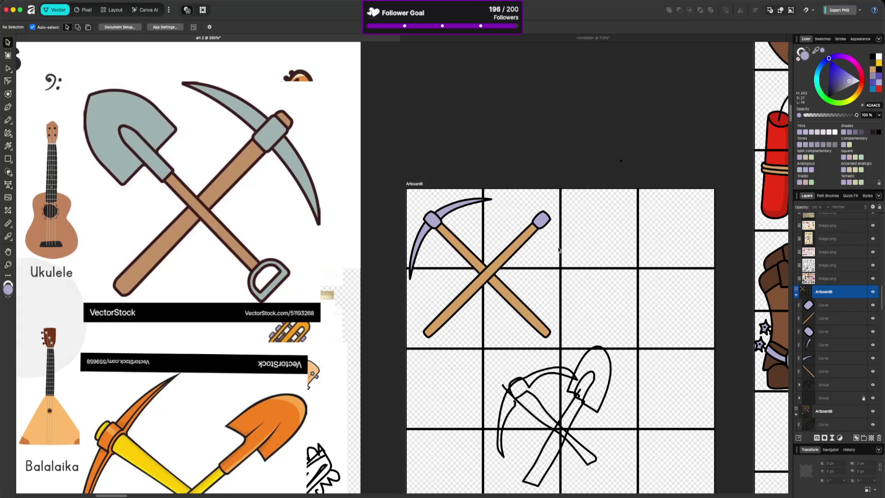
# Step: Slide the copied purple head down the crossed handle and nudge it up slightly
pyautogui.moveTo(543, 224); pyautogui.dragTo(524, 242)
pyautogui.press('Up')
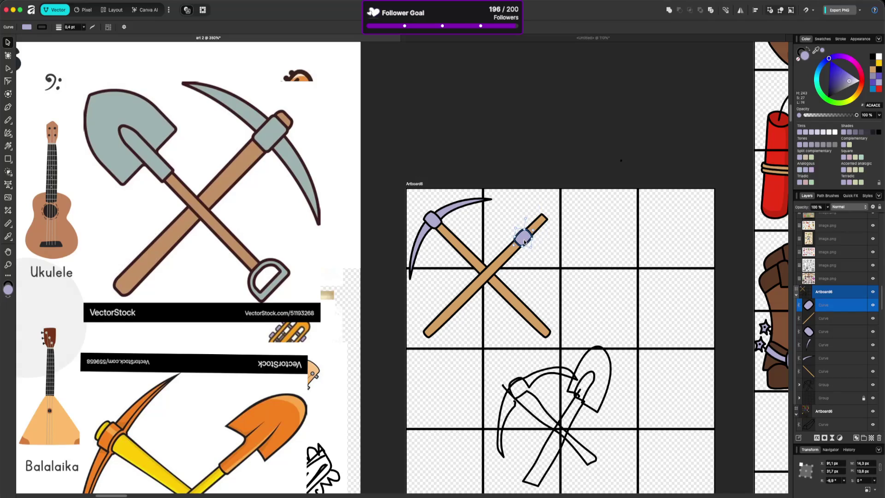
pyautogui.scroll(-5, 484, 270)
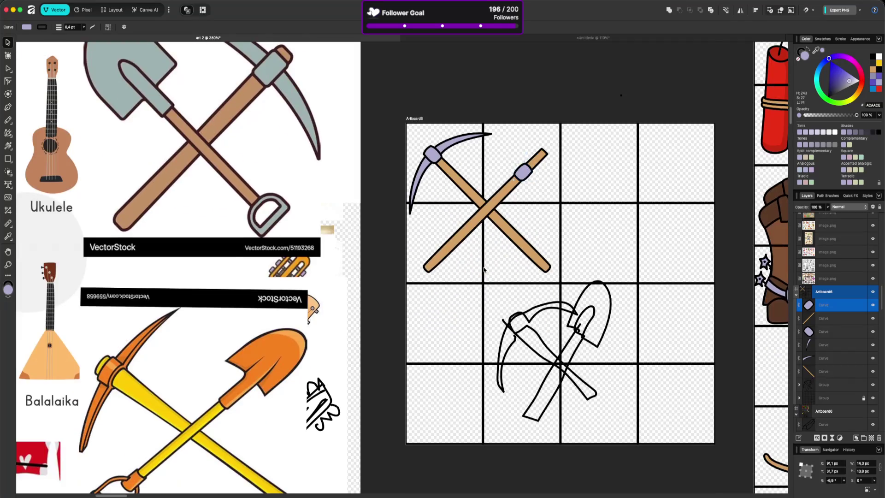
pyautogui.scroll(5, 484, 270)
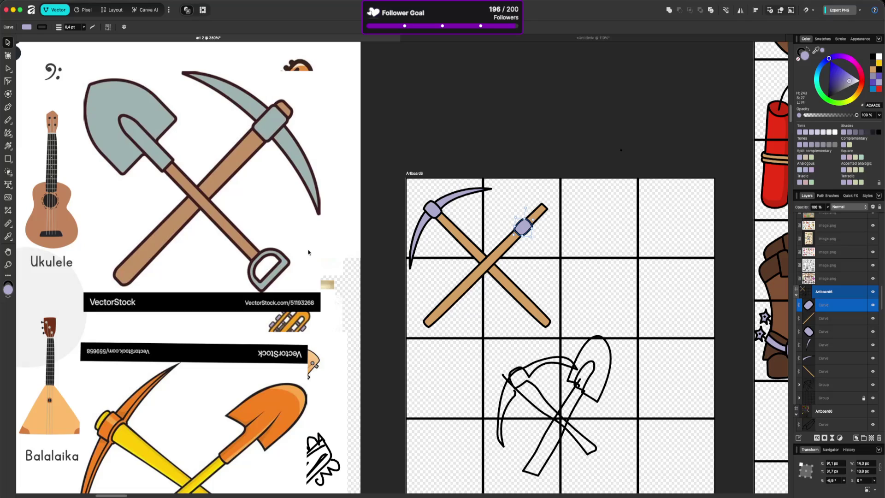
pyautogui.press('n')
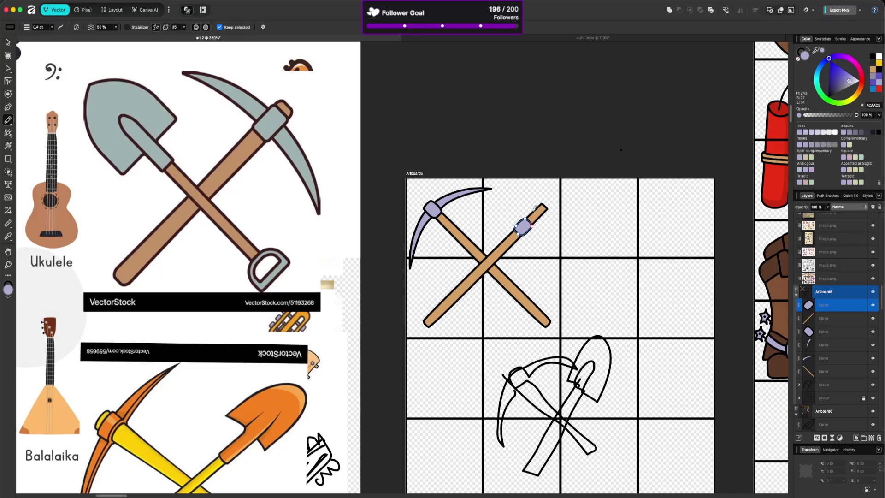
# Step: Sketch a shovel blade above the purple collar and reshape its top and right edges
pyautogui.moveTo(530, 213)
pyautogui.mouseDown()
pyautogui.moveTo(528, 196)
pyautogui.moveTo(557, 190)
pyautogui.moveTo(563, 203)
pyautogui.moveTo(544, 213)
pyautogui.moveTo(548, 223)
pyautogui.moveTo(536, 226)
pyautogui.moveTo(529, 213)
pyautogui.mouseUp()
pyautogui.press('a')
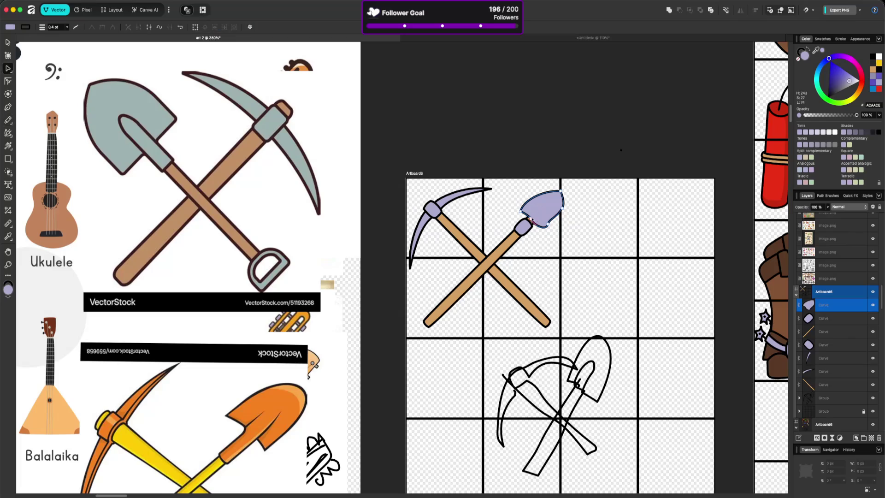
pyautogui.moveTo(547, 224)
pyautogui.mouseDown()
pyautogui.moveTo(544, 236)
pyautogui.moveTo(516, 209)
pyautogui.mouseUp()
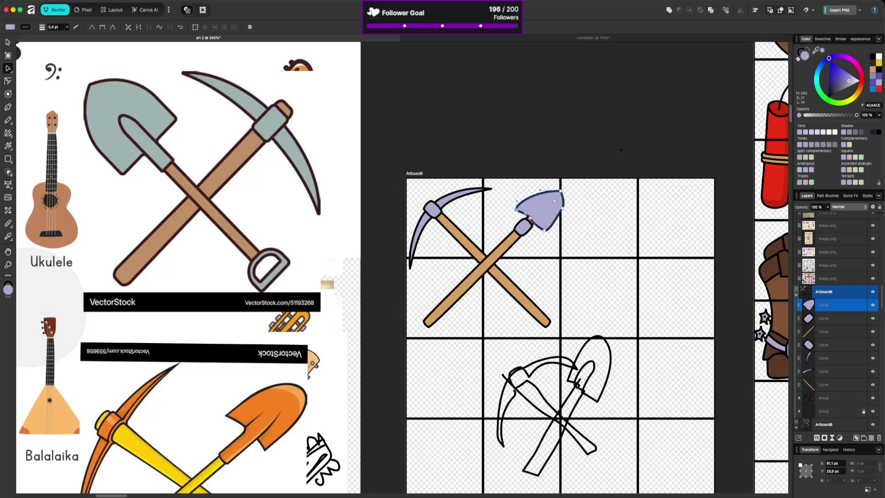
pyautogui.moveTo(560, 191); pyautogui.dragTo(558, 191)
pyautogui.press('Delete')
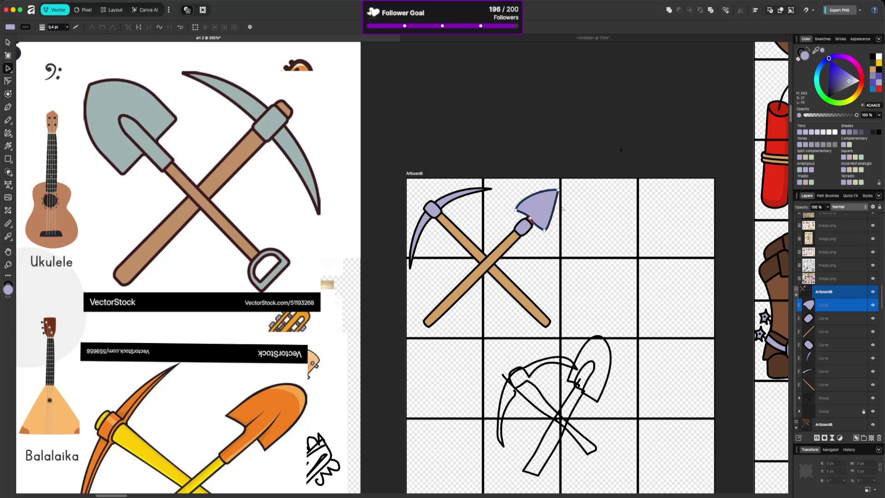
pyautogui.moveTo(554, 213); pyautogui.dragTo(559, 218)
# Step: Refine the blade's lower-right curve, push out its right edge and shift its left tip
pyautogui.click(545, 226)
pyautogui.moveTo(545, 227); pyautogui.dragTo(542, 226)
pyautogui.click(533, 220)
pyautogui.click(545, 229)
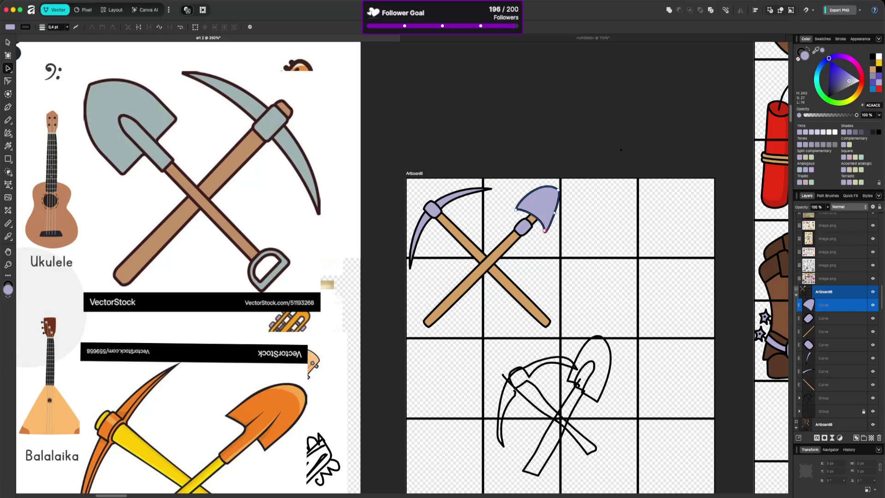
pyautogui.click(558, 214)
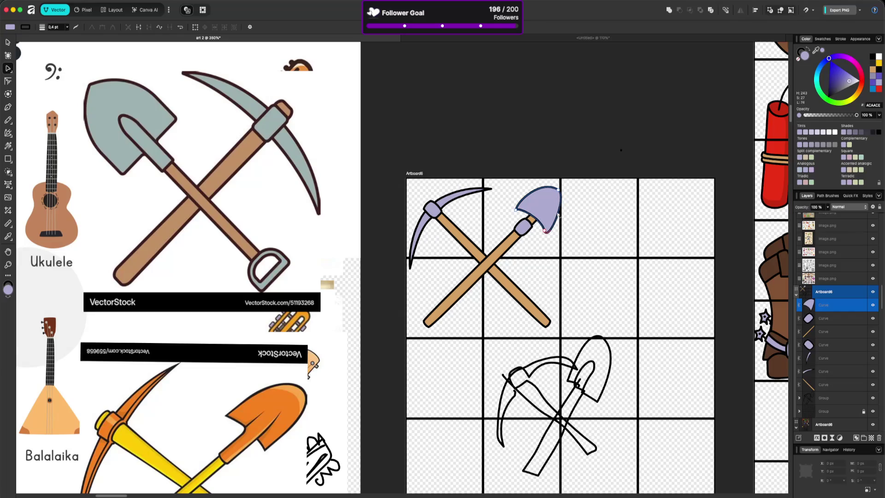
pyautogui.moveTo(558, 190)
pyautogui.mouseDown()
pyautogui.moveTo(568, 196)
pyautogui.moveTo(557, 187)
pyautogui.mouseUp()
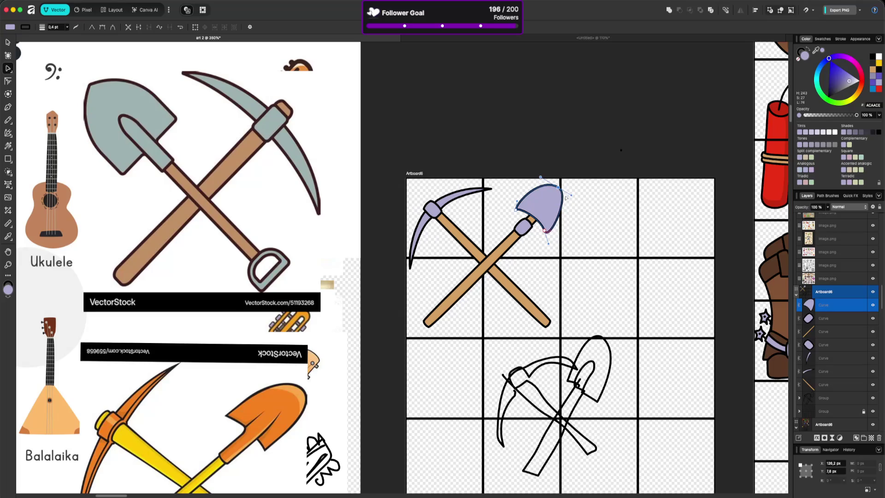
pyautogui.moveTo(516, 208); pyautogui.dragTo(513, 210)
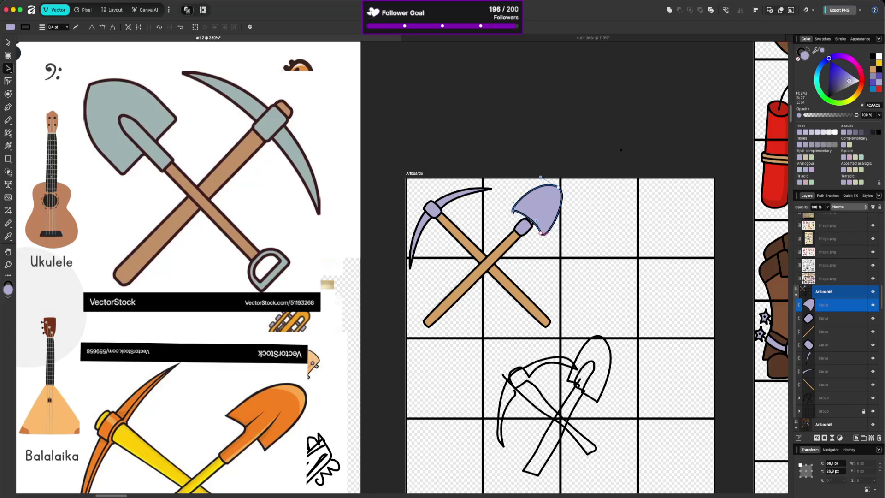
pyautogui.click(540, 233)
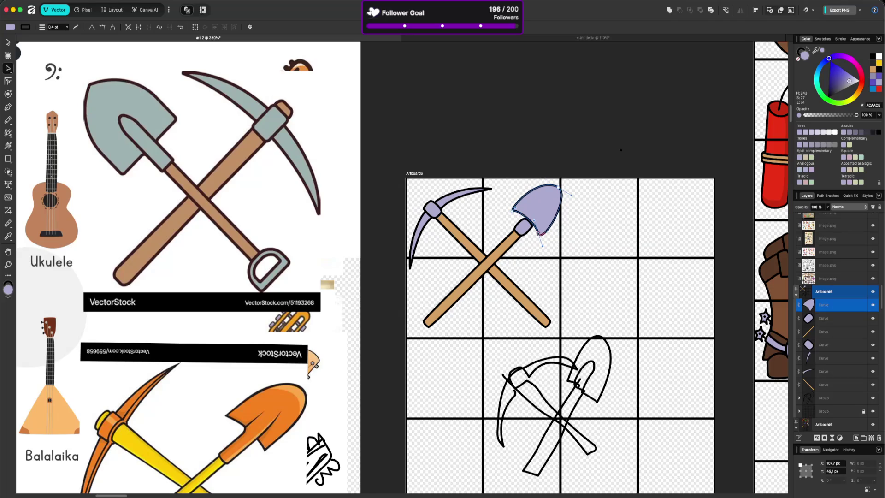
pyautogui.press('Escape')
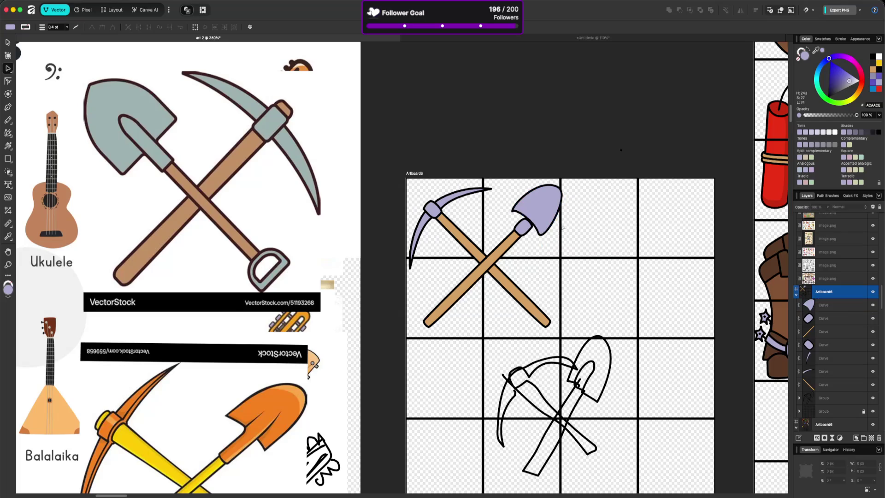
# Step: Stretch the shovel collar up into the blade and bring it in front of the blade
pyautogui.click(523, 227)
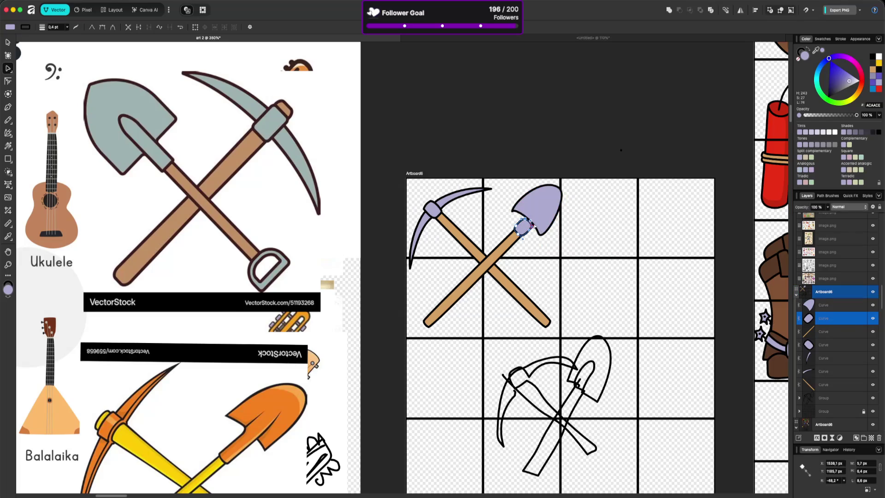
pyautogui.moveTo(533, 224); pyautogui.dragTo(544, 212)
pyautogui.click(561, 214)
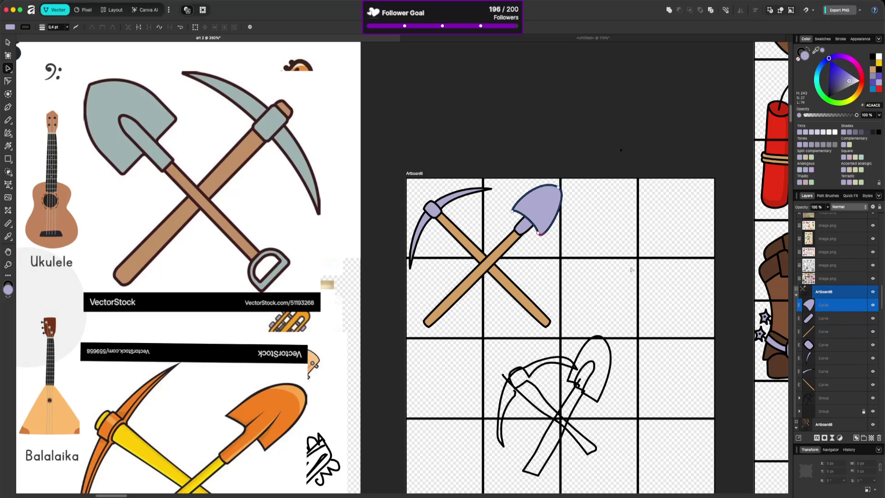
pyautogui.click(525, 230)
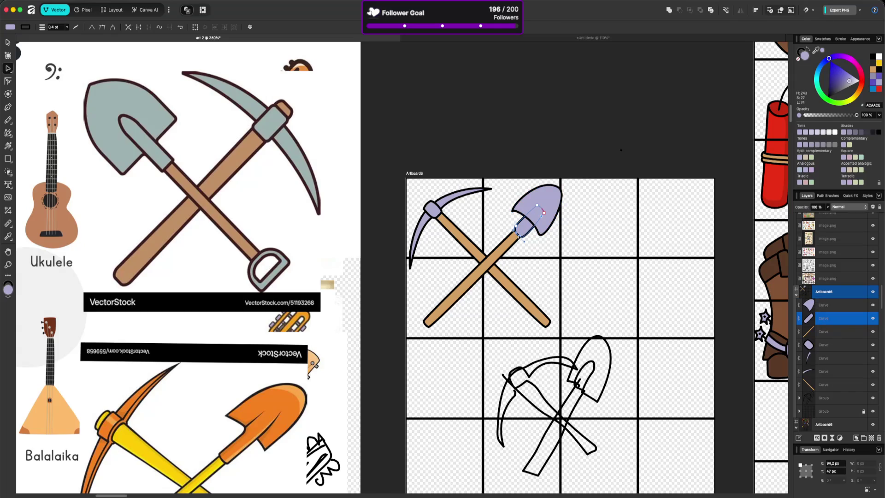
pyautogui.click(579, 251)
pyautogui.click(520, 232)
pyautogui.press('super+bracketright')
pyautogui.click(581, 234)
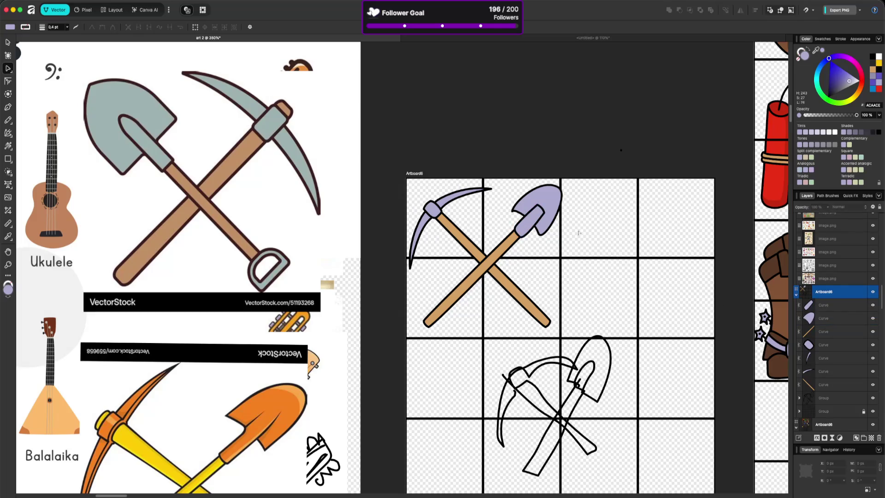
pyautogui.click(533, 225)
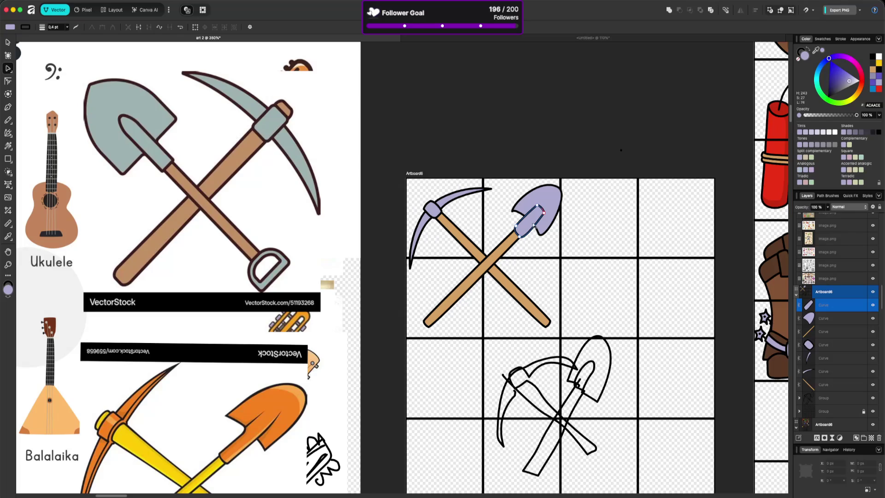
pyautogui.click(544, 248)
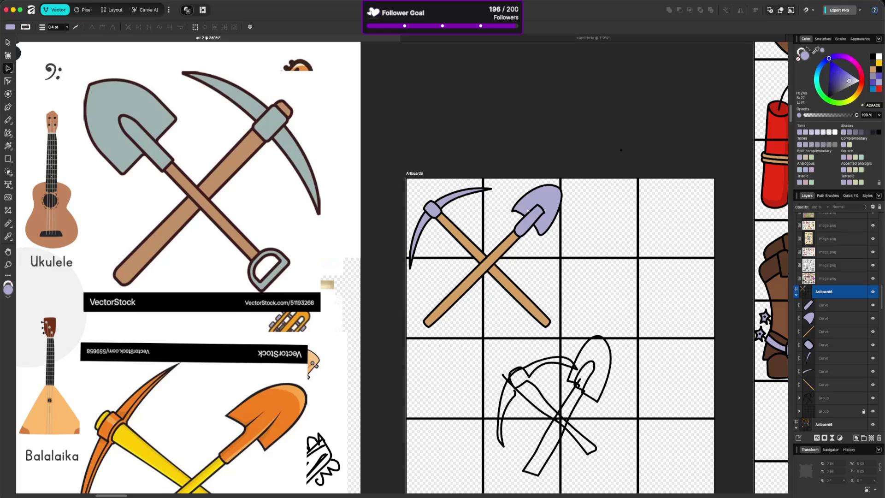
# Step: Bulge the blade's right edge slightly and refine its left edge
pyautogui.click(544, 223)
pyautogui.click(538, 233)
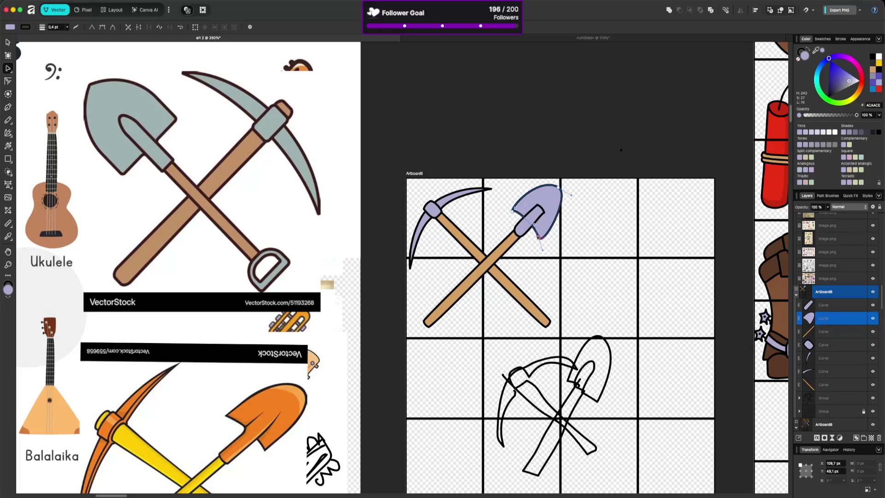
pyautogui.moveTo(572, 197); pyautogui.dragTo(574, 199)
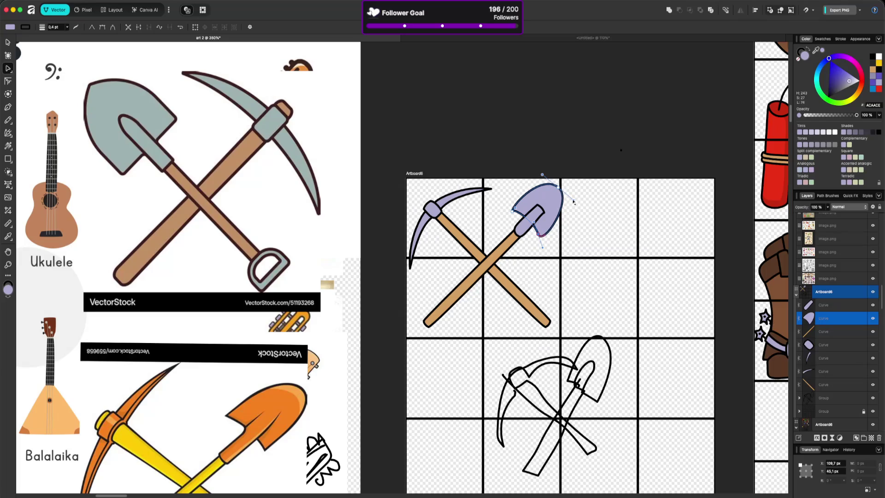
pyautogui.click(589, 232)
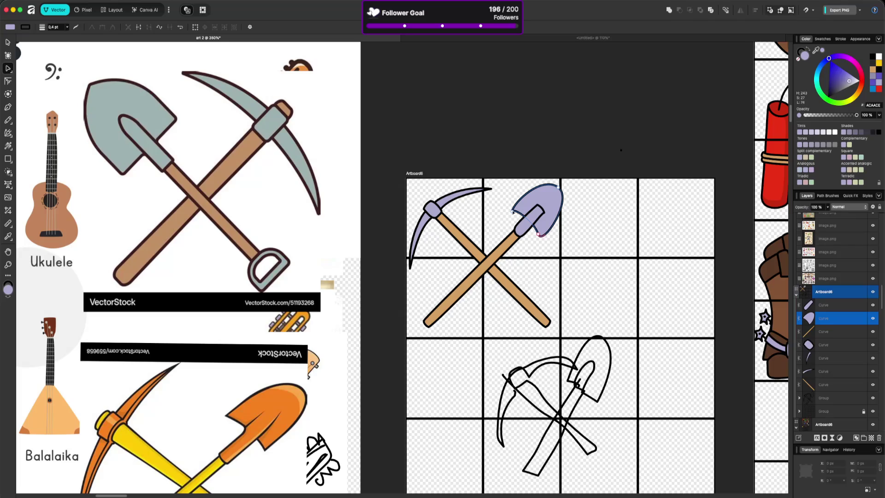
pyautogui.click(516, 213)
pyautogui.moveTo(513, 210); pyautogui.dragTo(515, 205)
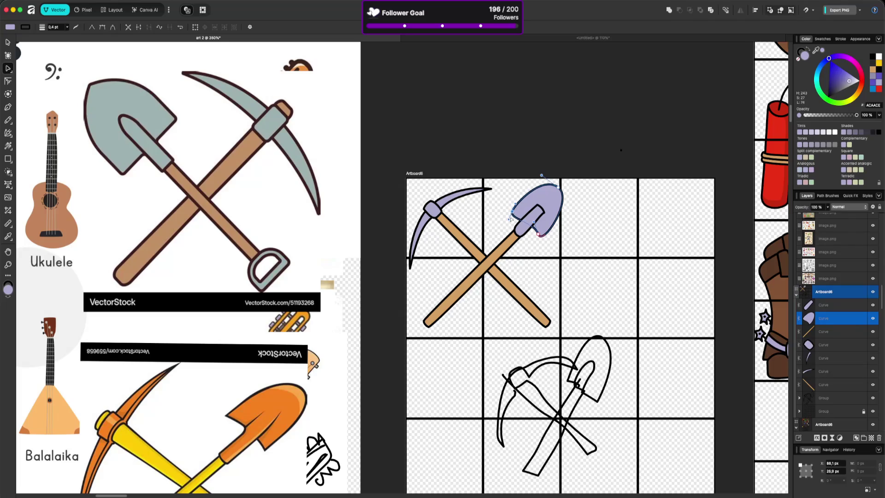
pyautogui.click(521, 218)
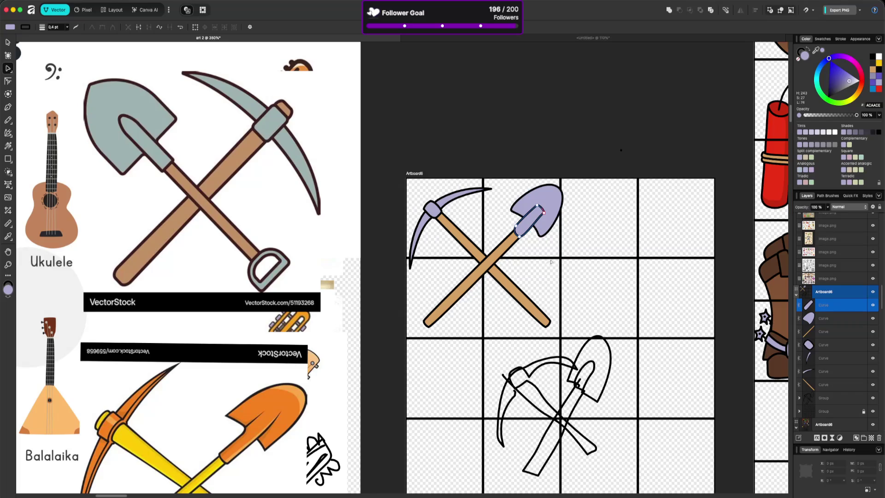
pyautogui.click(543, 238)
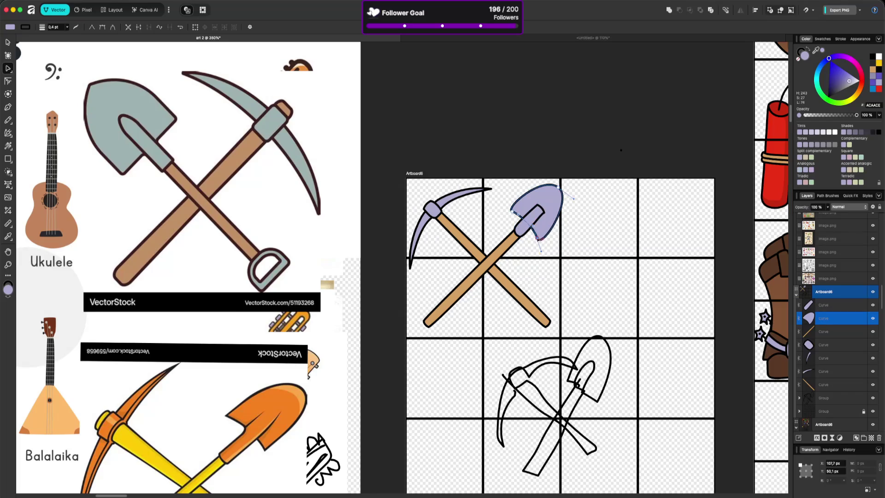
pyautogui.click(582, 253)
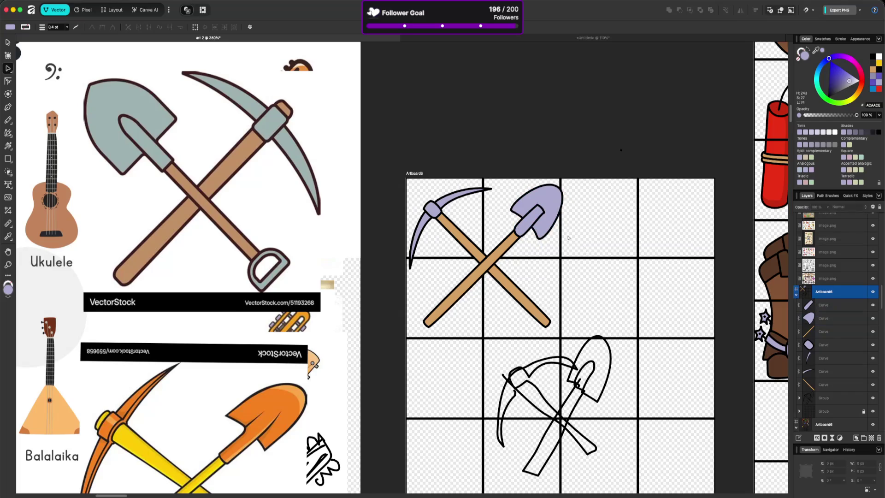
# Step: Select the shovel handle, collar and blade together and nudge them 1 px left
pyautogui.click(524, 228)
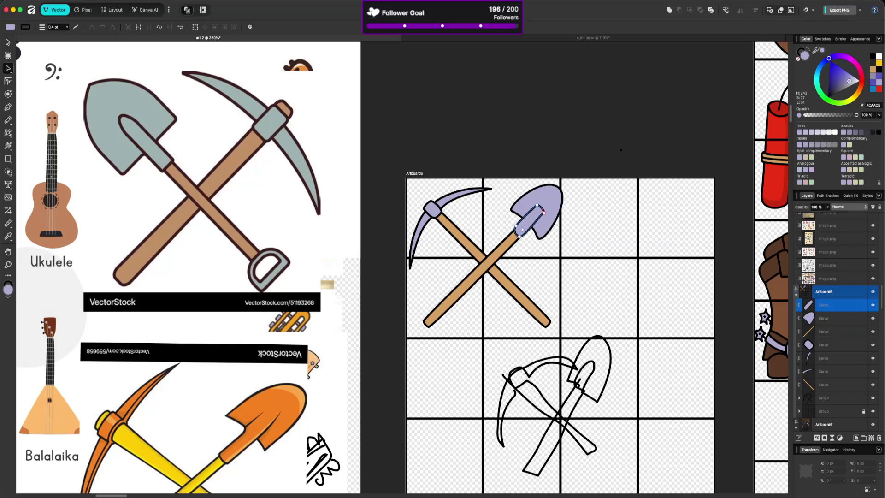
pyautogui.keyDown('shift'); pyautogui.click(508, 243); pyautogui.keyUp('shift')
pyautogui.keyDown('shift'); pyautogui.click(553, 203); pyautogui.keyUp('shift')
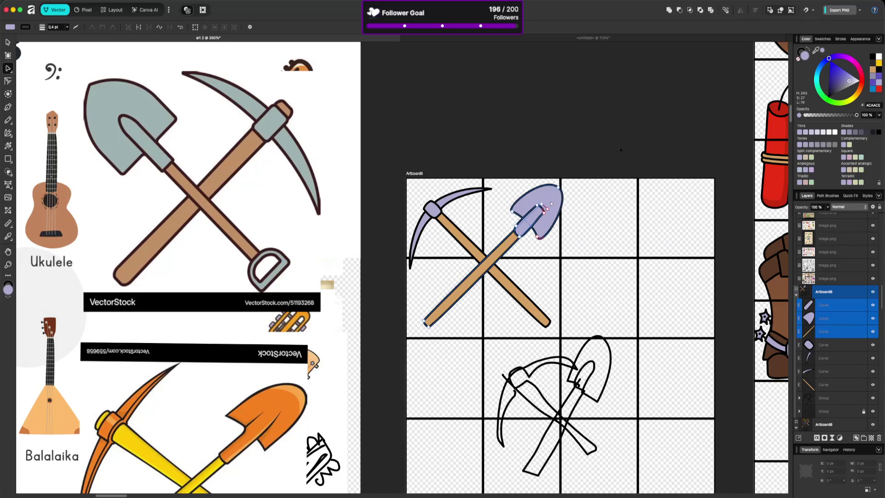
pyautogui.press('v')
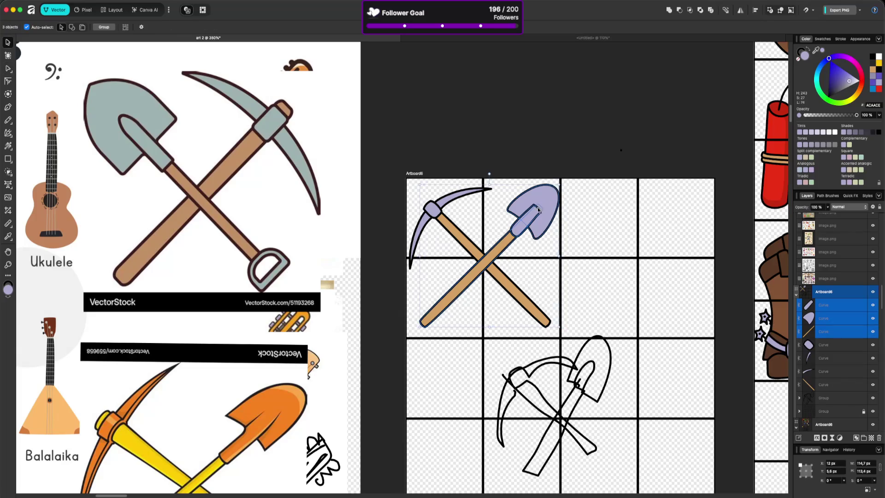
pyautogui.press('Left')
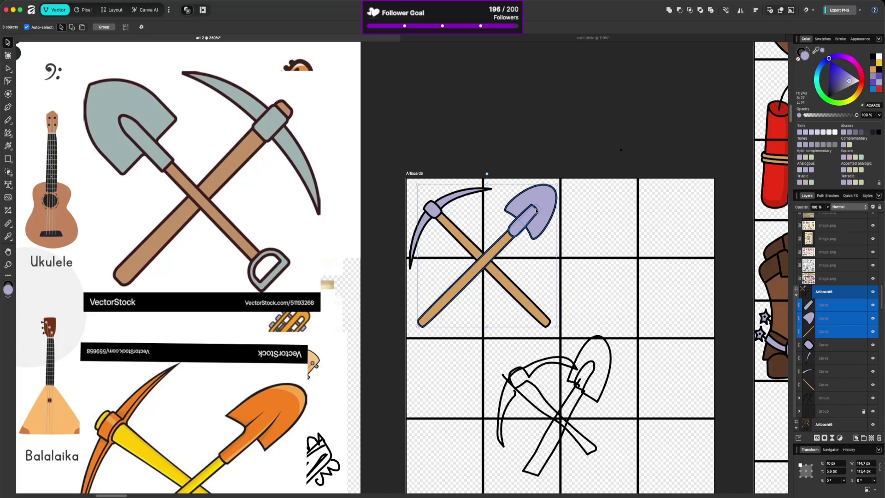
pyautogui.click(631, 230)
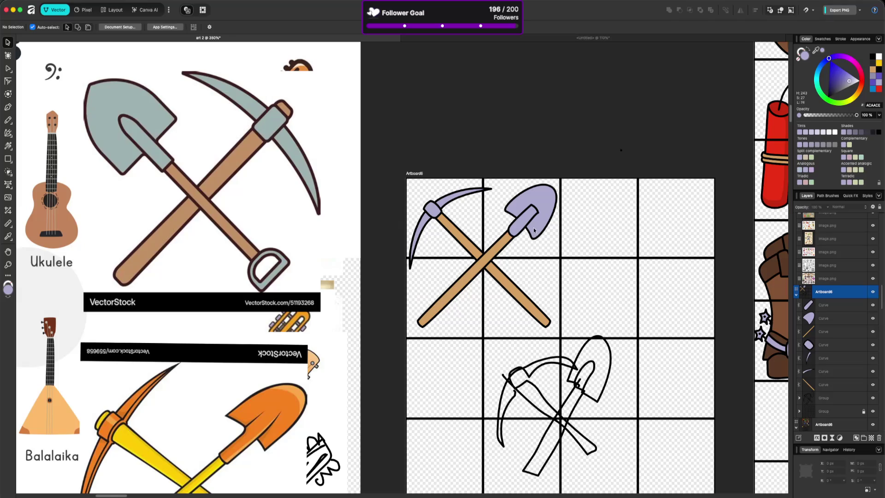
pyautogui.click(519, 232)
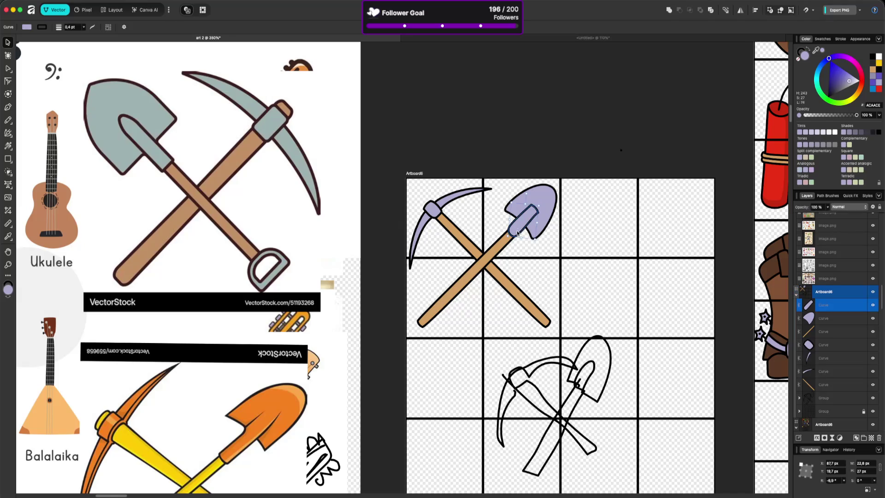
pyautogui.scroll(2, 517, 233)
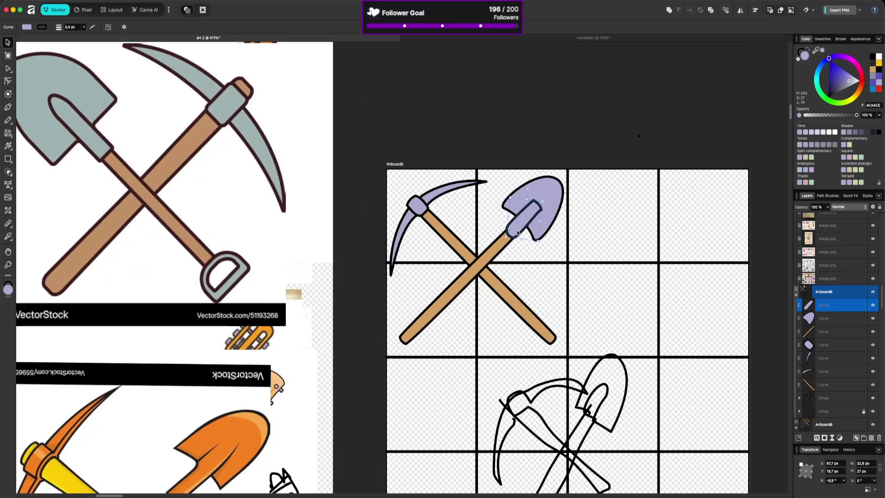
# Step: Bend the top segment of the shovel-neck curve and nudge its lower-end node
pyautogui.press('a')
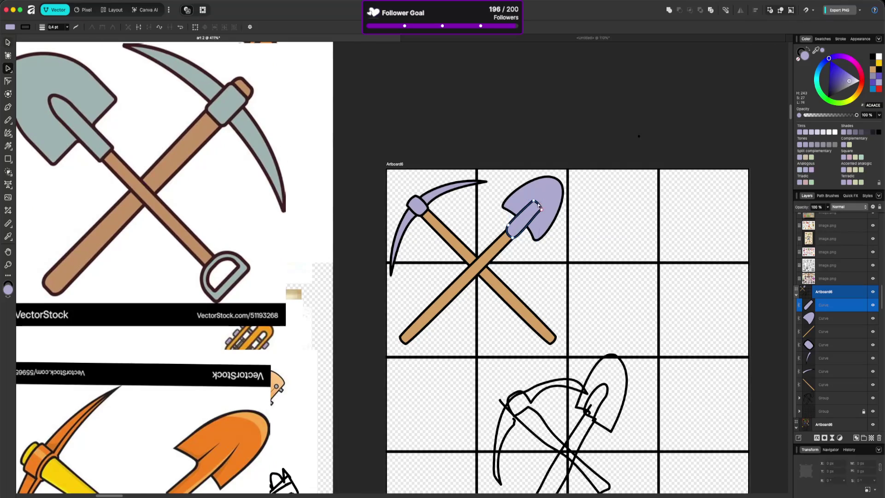
pyautogui.moveTo(541, 209); pyautogui.dragTo(547, 201)
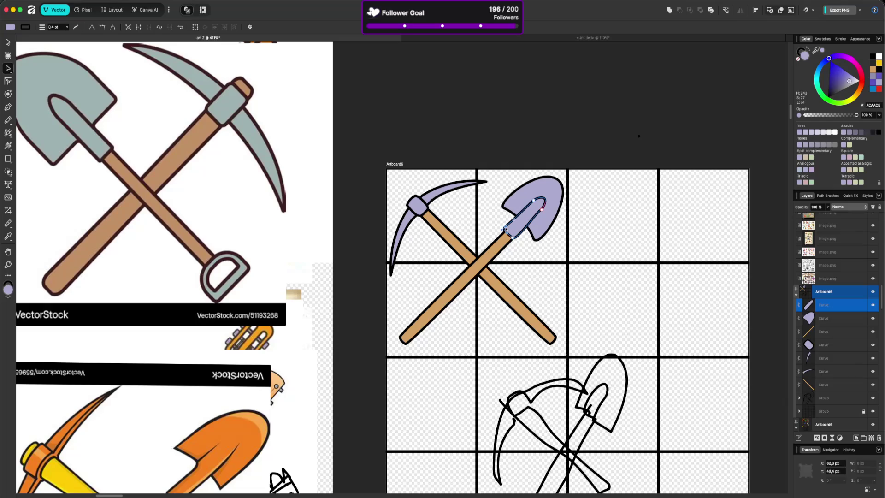
pyautogui.click(529, 251)
pyautogui.click(515, 239)
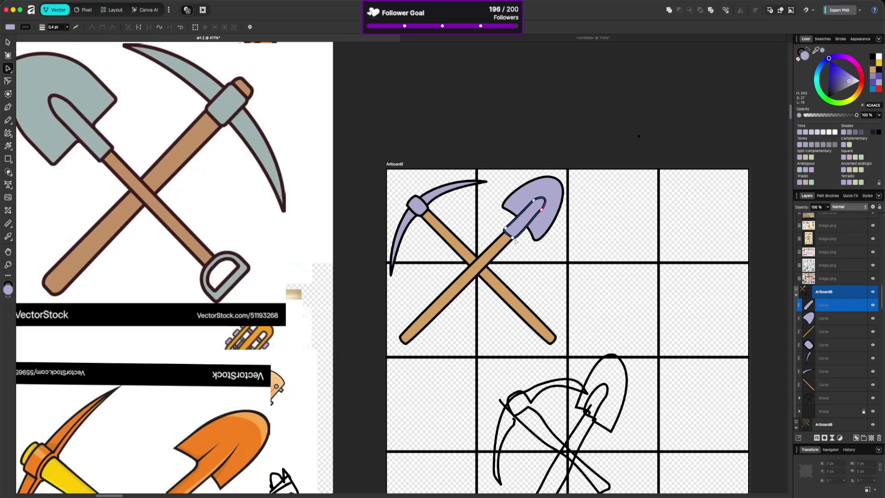
pyautogui.click(514, 239)
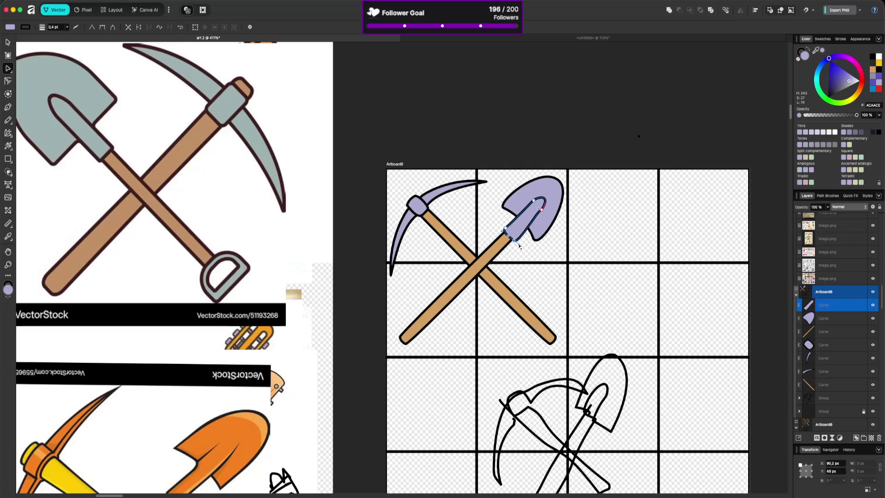
pyautogui.moveTo(507, 239); pyautogui.dragTo(508, 237)
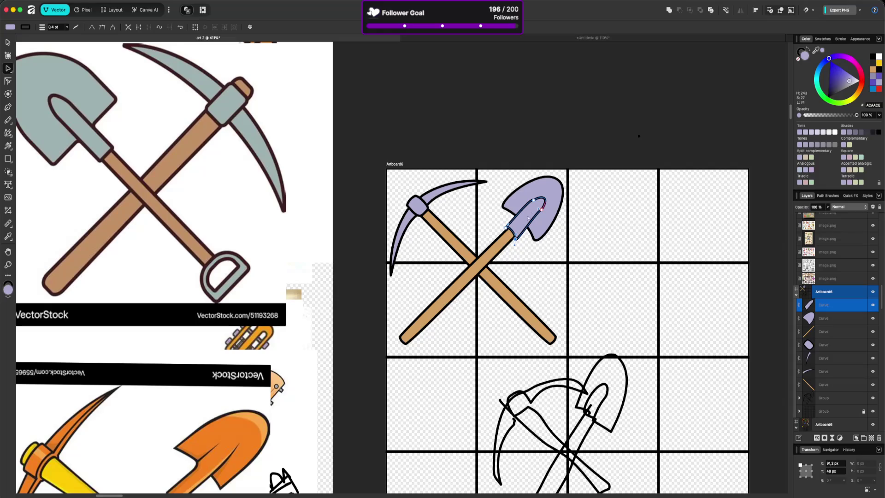
# Step: Reshape the neck tip and inner-curve nodes so the groove follows the blade
pyautogui.click(534, 200)
pyautogui.moveTo(540, 201); pyautogui.dragTo(540, 202)
pyautogui.moveTo(546, 200); pyautogui.dragTo(542, 204)
pyautogui.click(533, 199)
pyautogui.moveTo(542, 210); pyautogui.dragTo(543, 208)
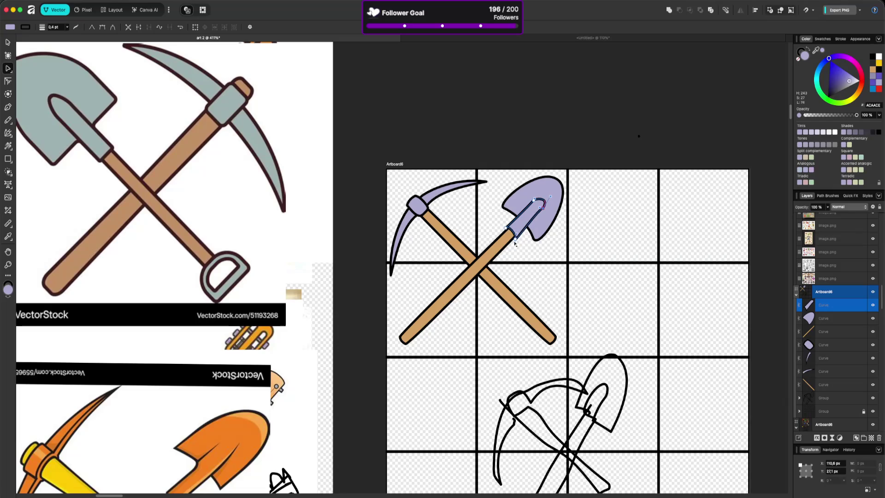
pyautogui.click(514, 233)
pyautogui.click(546, 264)
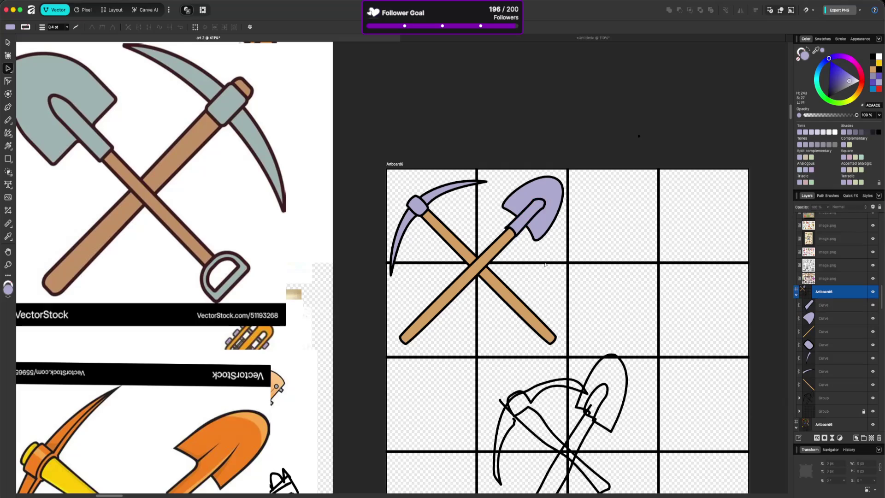
pyautogui.click(544, 209)
pyautogui.scroll(6, 544, 209)
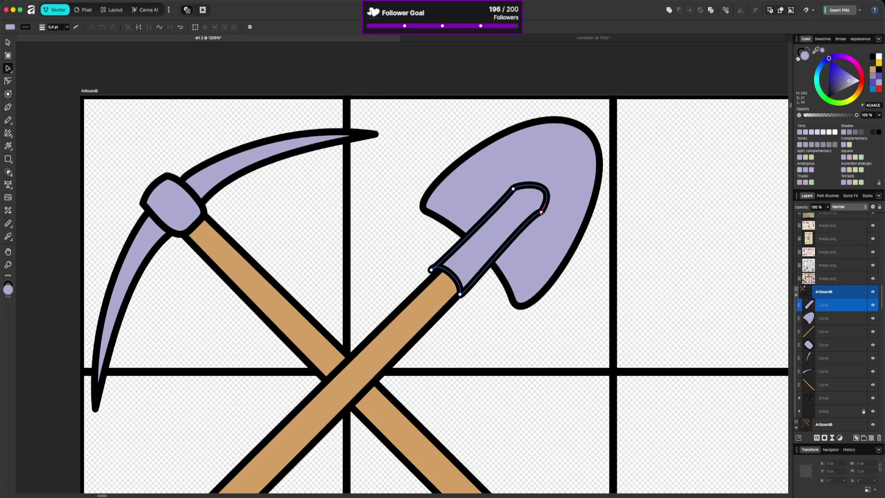
# Step: Raise the neck-tip node and bend the neck's straight end into a rounded curve
pyautogui.click(542, 212)
pyautogui.moveTo(542, 212); pyautogui.dragTo(540, 207)
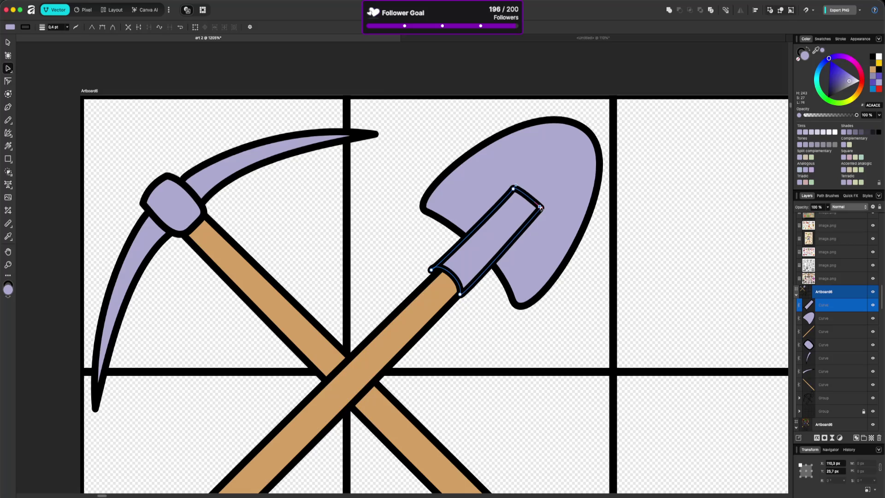
pyautogui.moveTo(526, 197); pyautogui.dragTo(531, 187)
pyautogui.click(509, 286)
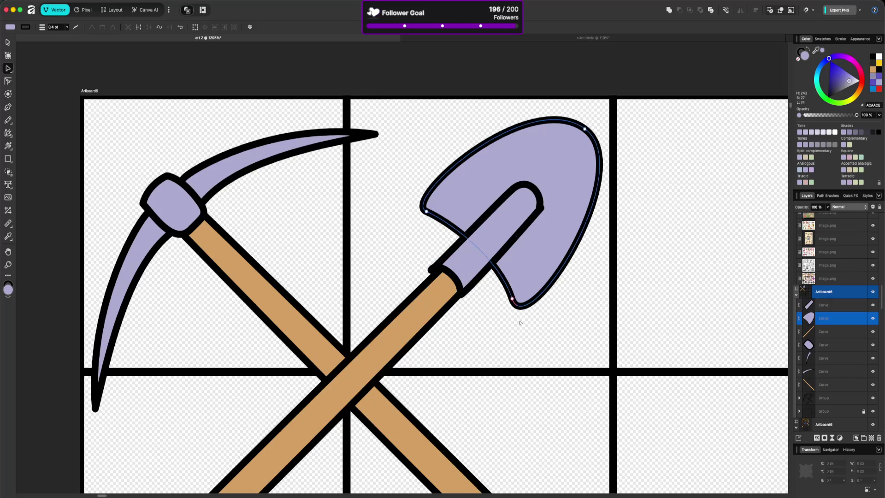
pyautogui.scroll(-5, 511, 288)
pyautogui.scroll(-5, 527, 296)
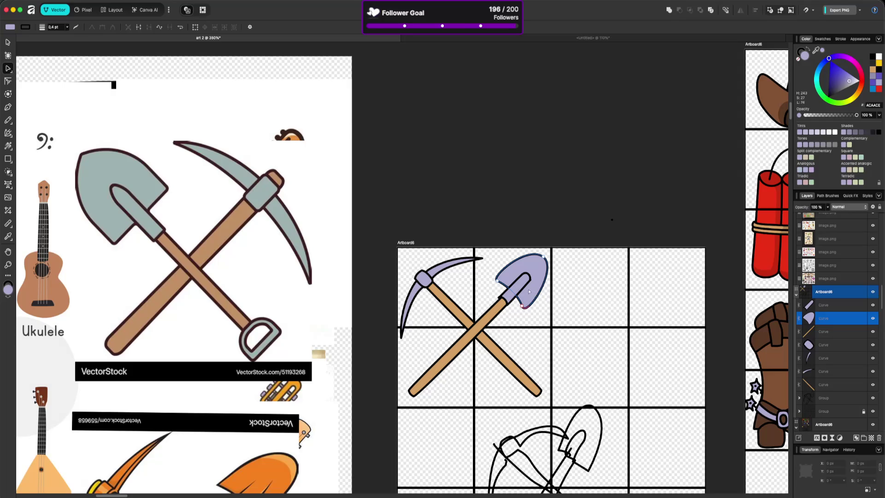
# Step: Check the shovel's collar curve and its end node, then zoom back out
pyautogui.click(529, 314)
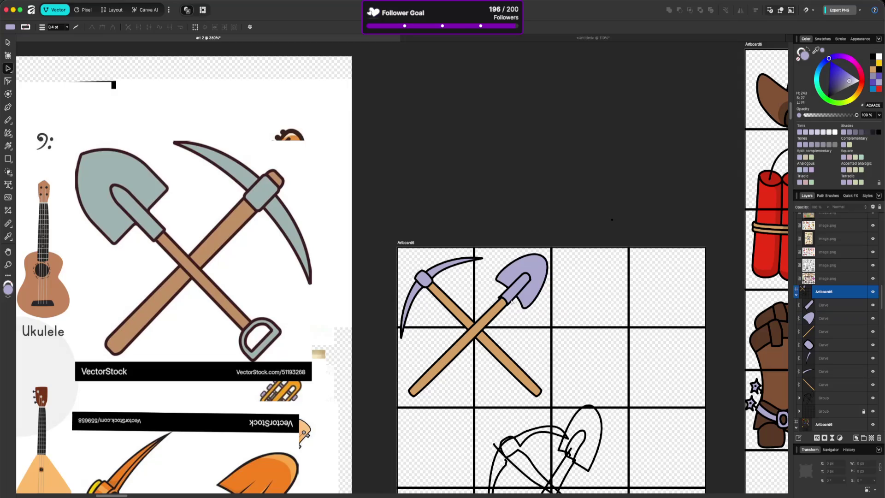
pyautogui.scroll(5, 506, 301)
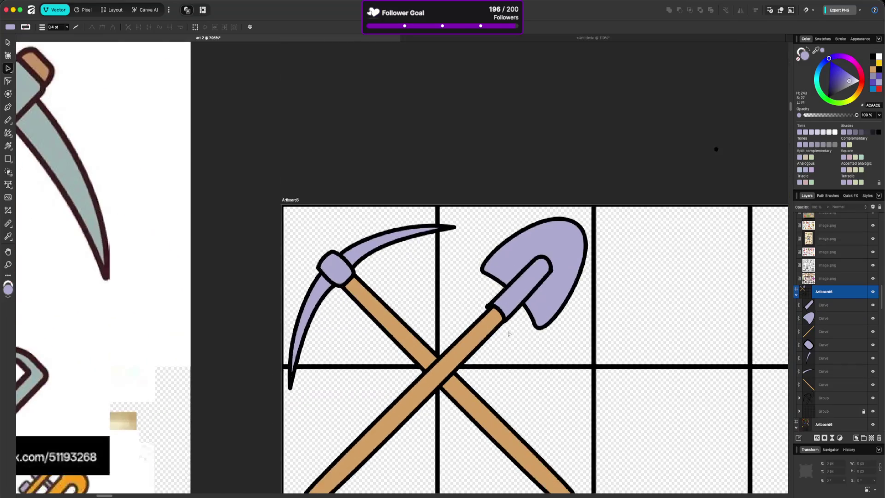
pyautogui.scroll(3, 501, 317)
pyautogui.click(470, 295)
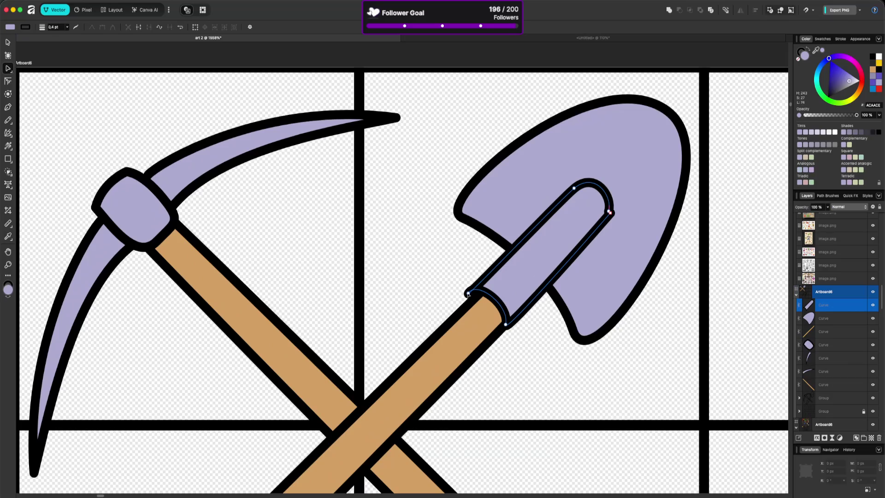
pyautogui.click(469, 296)
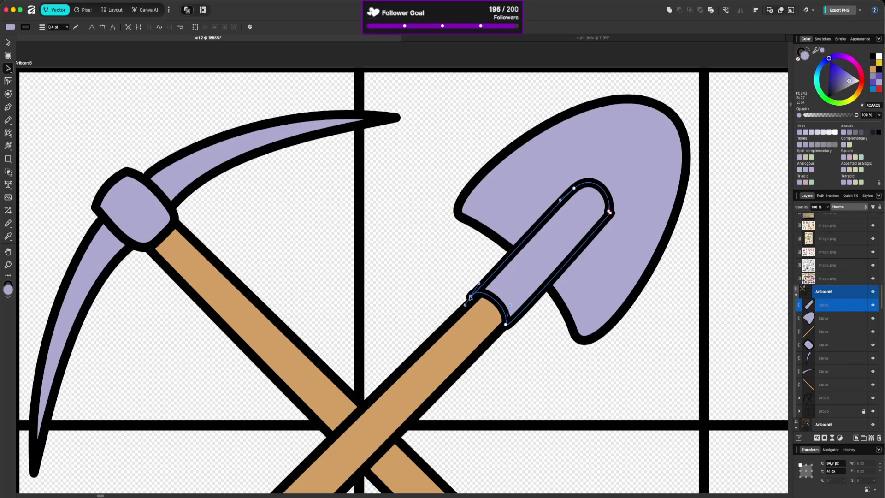
pyautogui.click(546, 366)
pyautogui.scroll(-8, 546, 365)
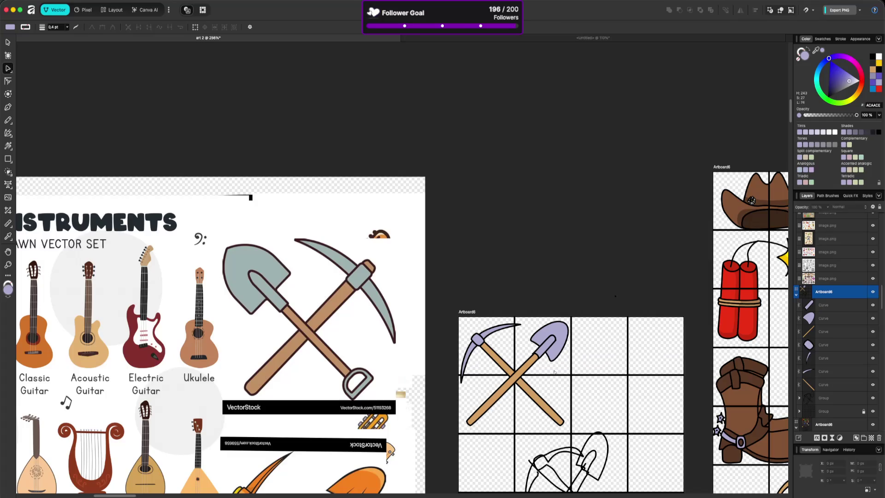
# Step: Select the shovel's head, handle and collar curves together with the Move tool
pyautogui.click(533, 366)
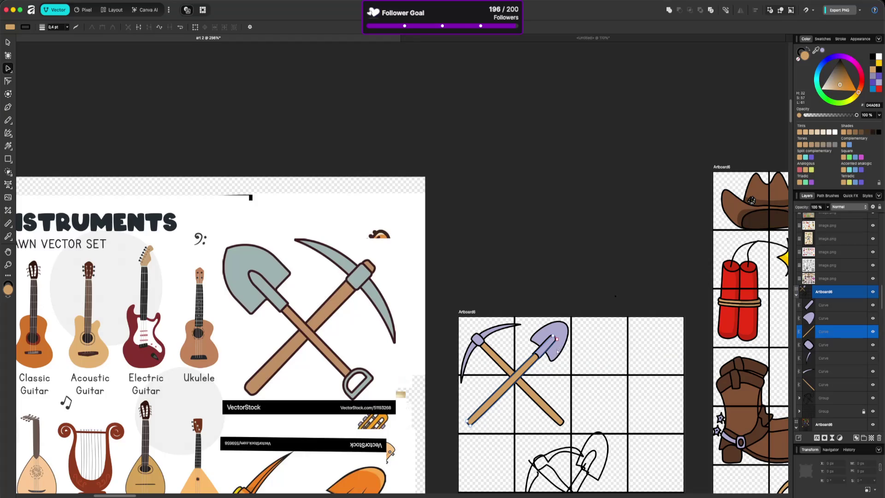
pyautogui.moveTo(575, 300); pyautogui.dragTo(533, 363)
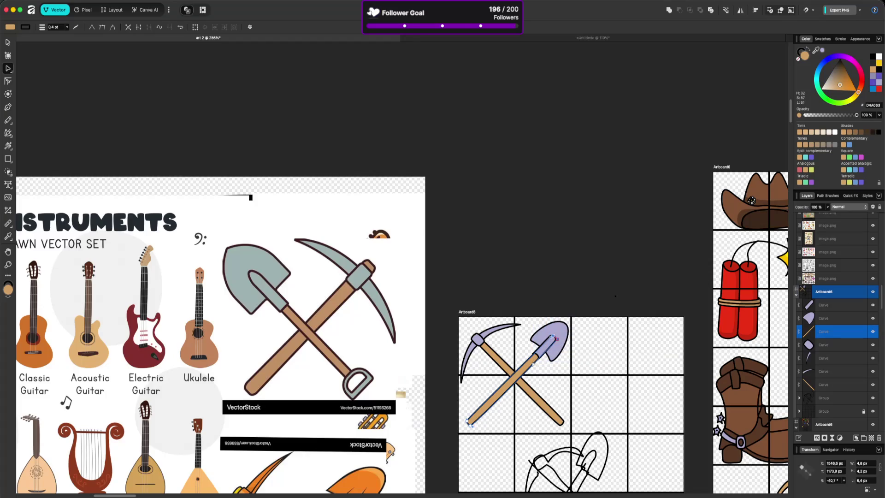
pyautogui.click(558, 317)
pyautogui.press('v')
pyautogui.click(548, 345)
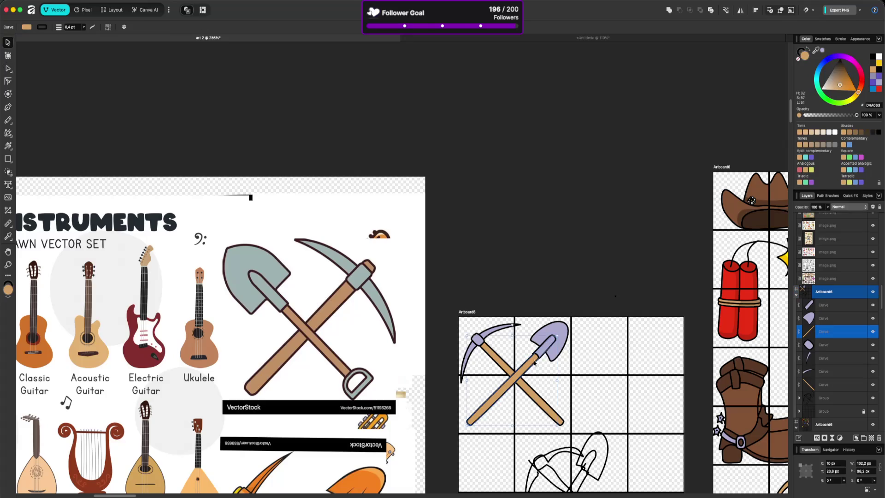
pyautogui.click(560, 335)
pyautogui.click(548, 345)
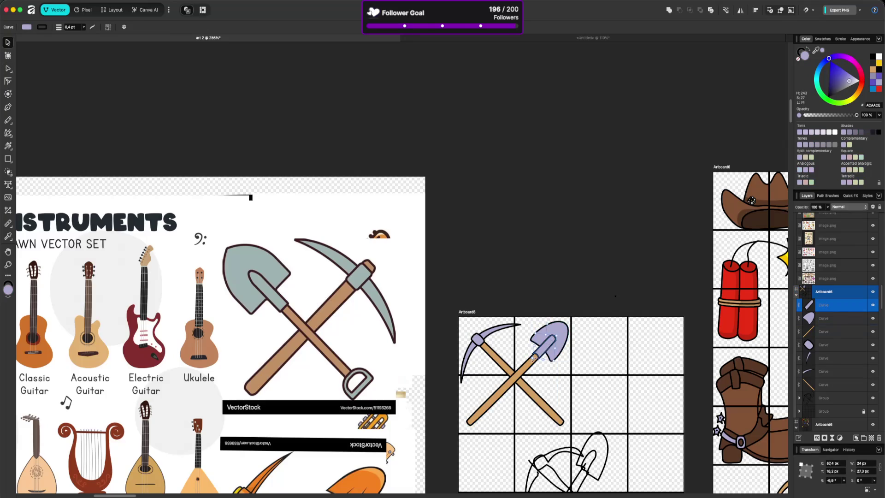
pyautogui.keyDown('shift'); pyautogui.click(560, 332); pyautogui.keyUp('shift')
pyautogui.keyDown('shift'); pyautogui.click(545, 365); pyautogui.keyUp('shift')
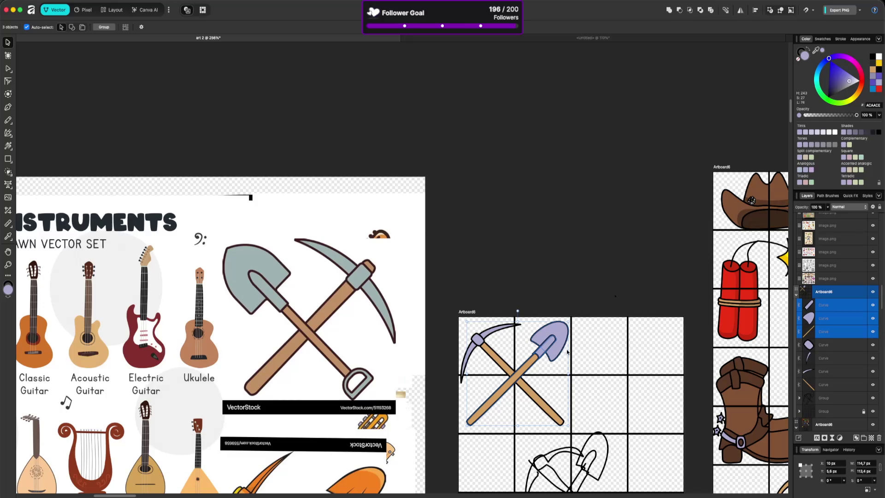
# Step: Group the three shovel pieces and drag the group into the right-hand cells
pyautogui.press('super+g')
pyautogui.moveTo(553, 349); pyautogui.dragTo(660, 349)
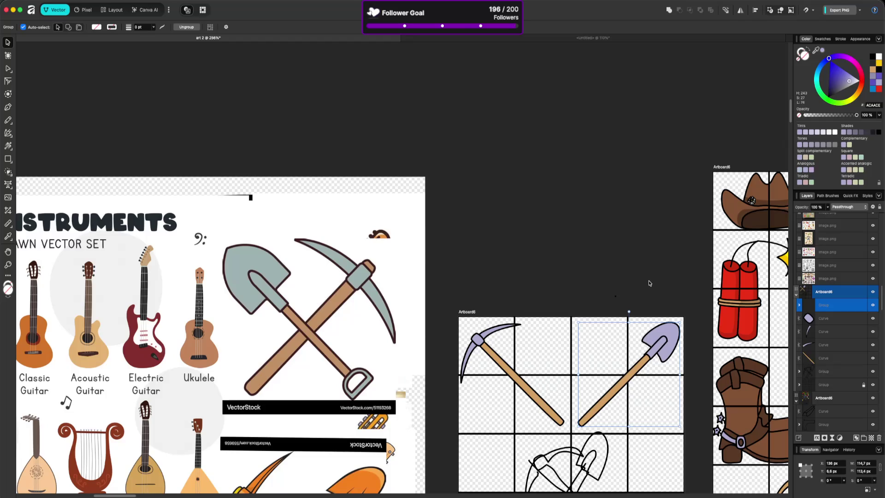
pyautogui.click(650, 285)
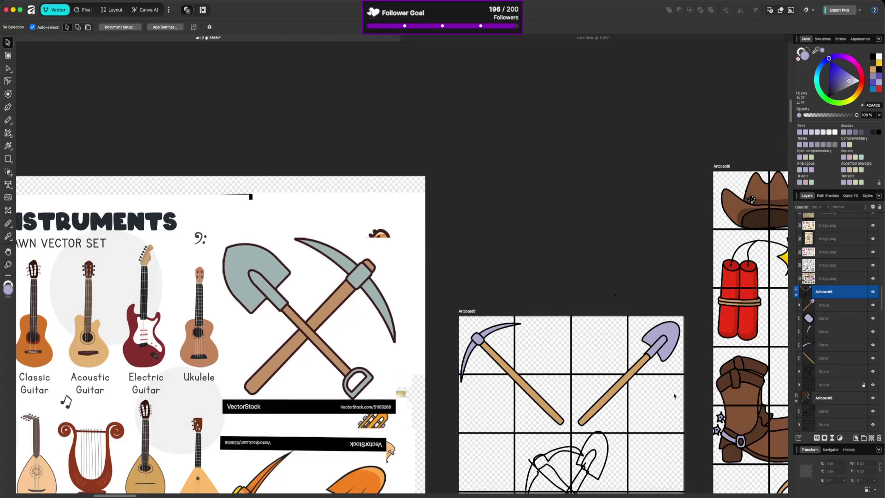
# Step: Select the pickaxe's head, handle, top edge and left blade, and nudge them up slightly
pyautogui.scroll(-5, 674, 396)
pyautogui.scroll(2, 617, 344)
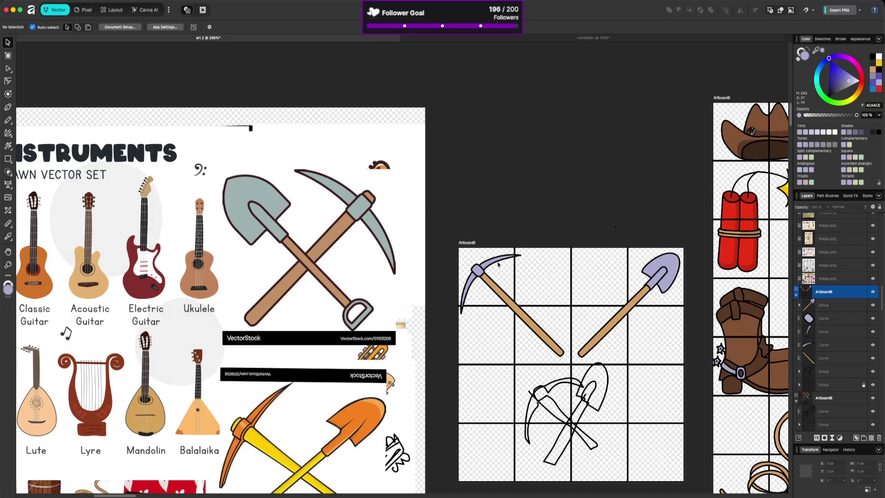
pyautogui.click(515, 257)
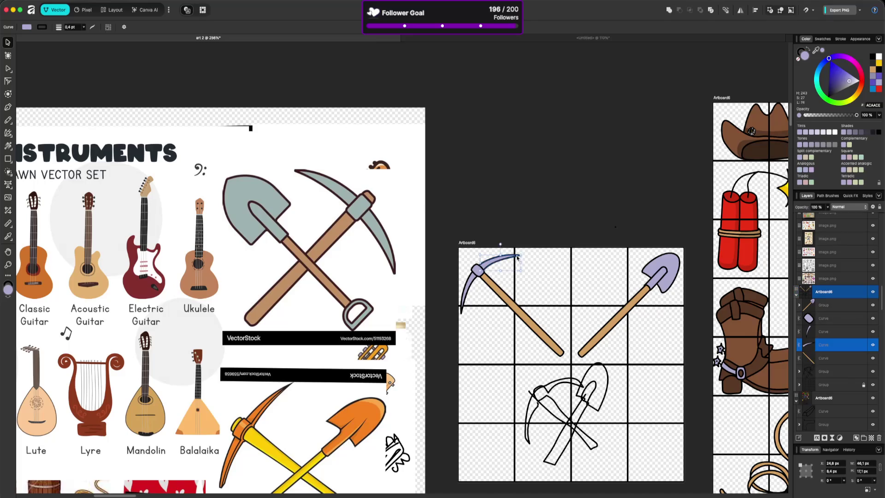
pyautogui.click(461, 310)
pyautogui.click(579, 188)
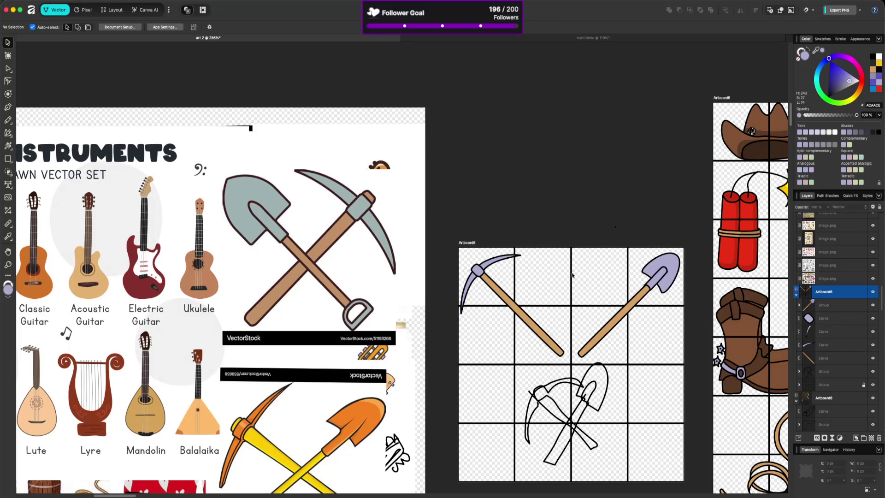
pyautogui.click(481, 272)
pyautogui.keyDown('shift'); pyautogui.click(484, 277); pyautogui.keyUp('shift')
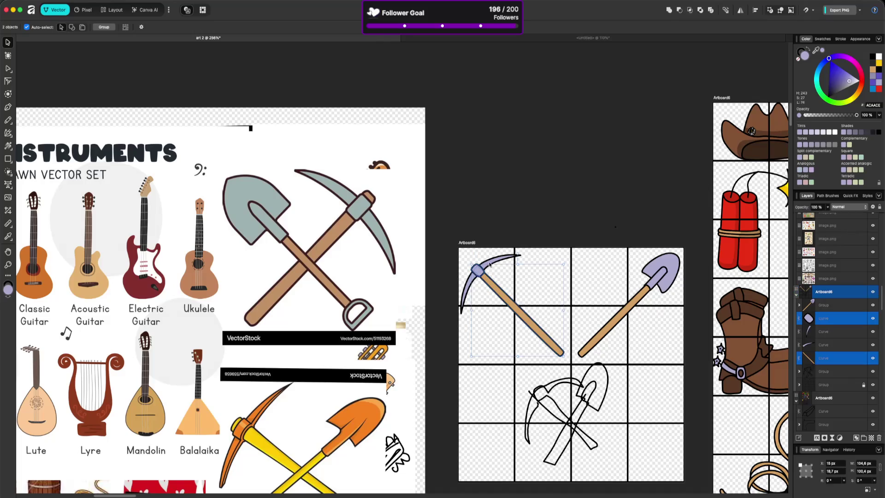
pyautogui.keyDown('shift'); pyautogui.click(490, 262); pyautogui.keyUp('shift')
pyautogui.keyDown('shift'); pyautogui.click(468, 285); pyautogui.keyUp('shift')
pyautogui.moveTo(482, 277); pyautogui.dragTo(482, 272)
pyautogui.click(708, 261)
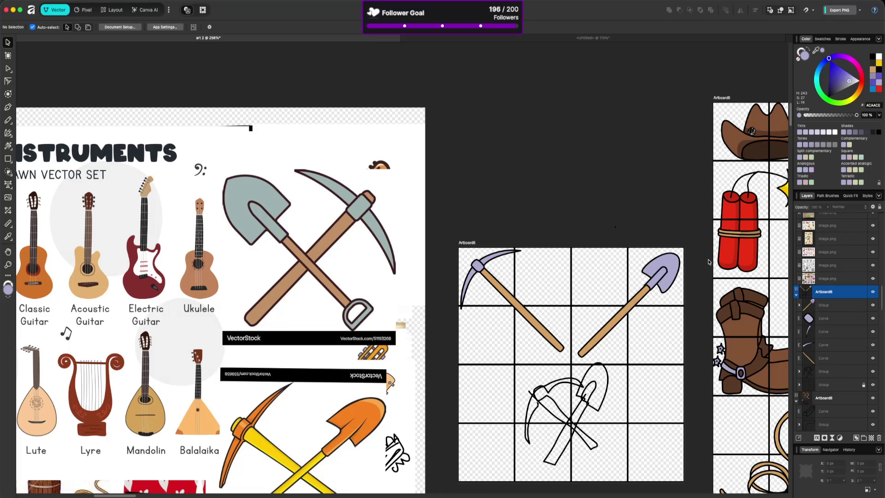
pyautogui.click(581, 352)
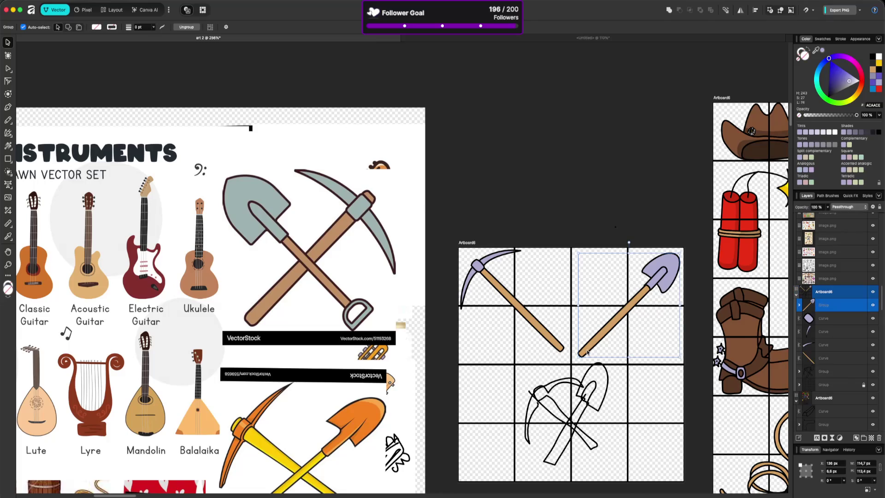
# Step: Shorten the shovel handle slightly by moving its lower end node
pyautogui.press('a')
pyautogui.click(587, 352)
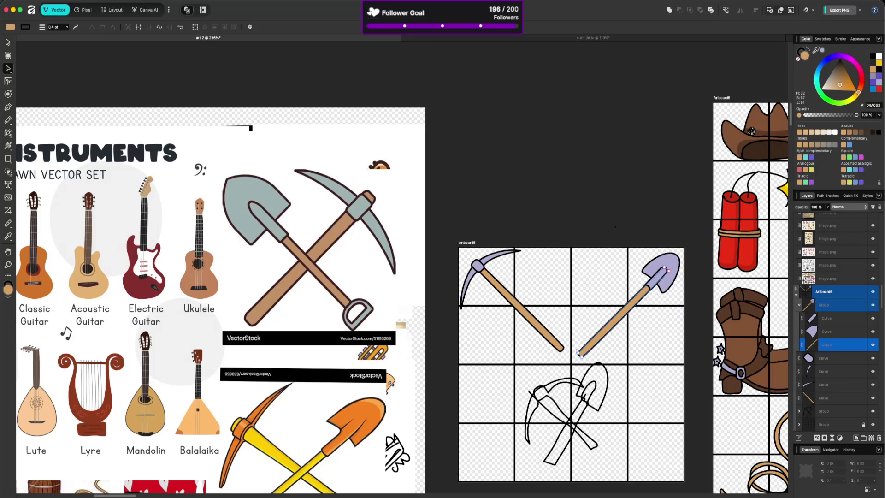
pyautogui.moveTo(581, 356); pyautogui.dragTo(583, 354)
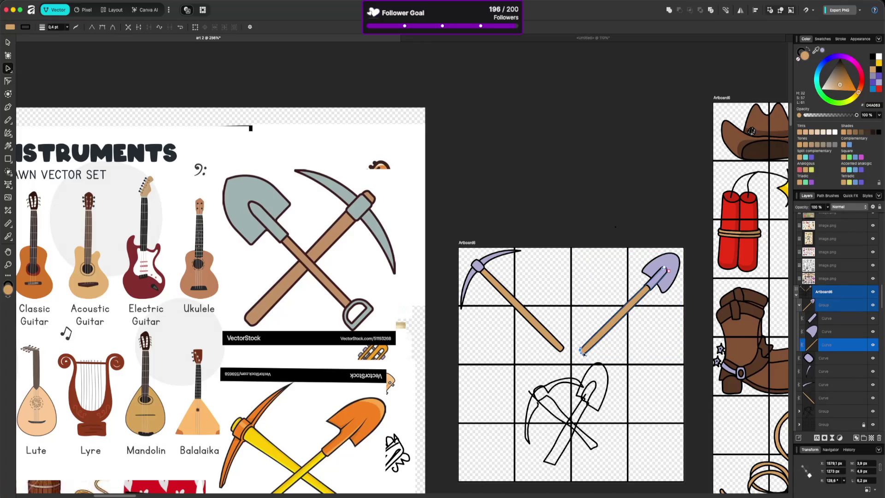
pyautogui.click(708, 259)
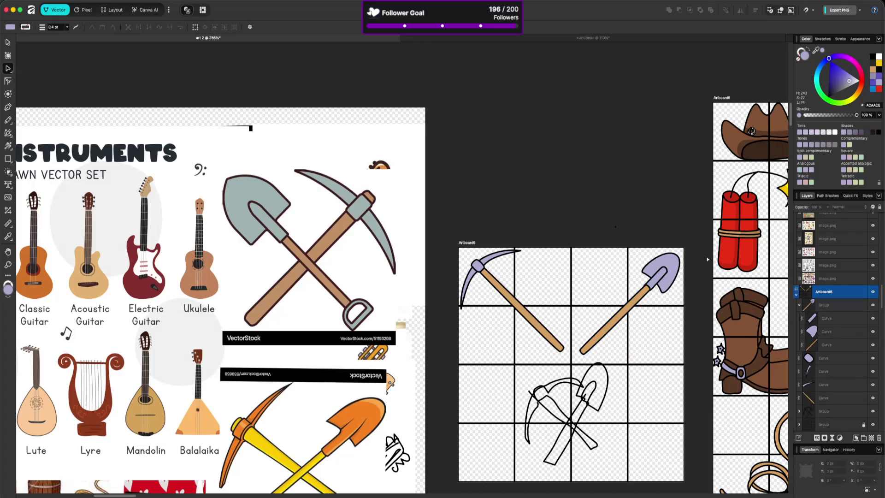
# Step: Draw a pencil shading shape on the shovel blade with darker lavender fill 8F8EAC
pyautogui.click(682, 268)
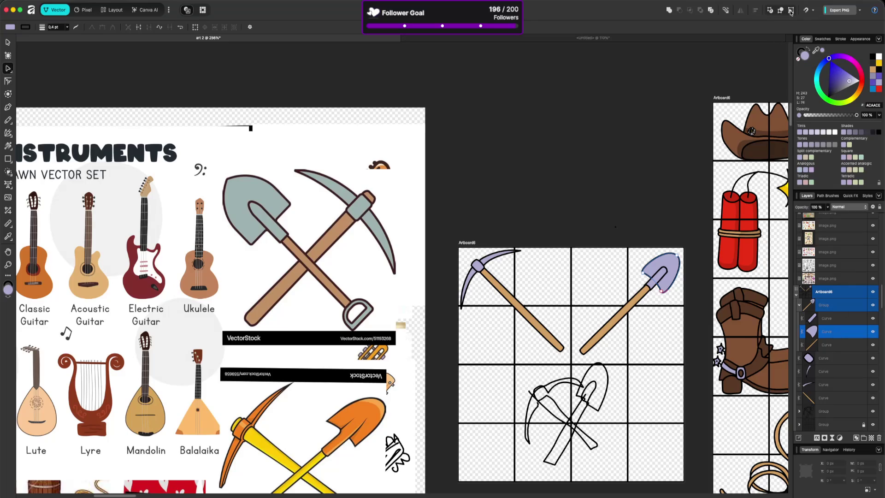
pyautogui.hscroll(8, 761, 78)
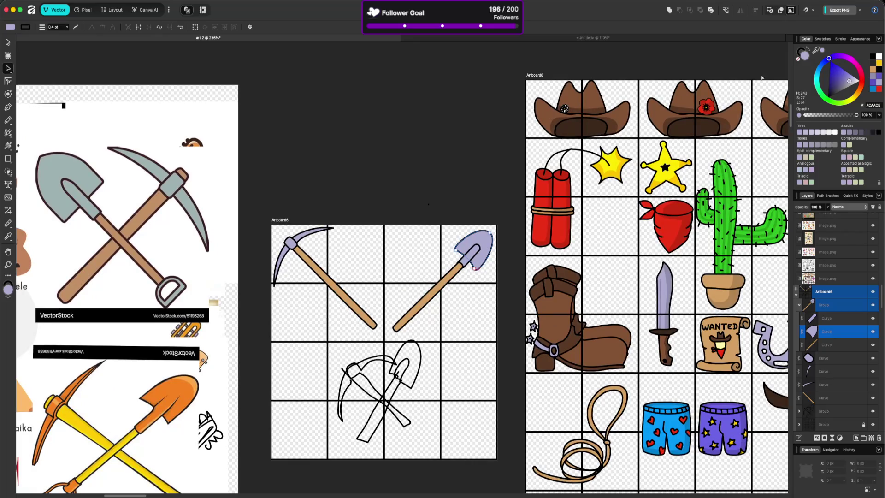
pyautogui.click(13, 121)
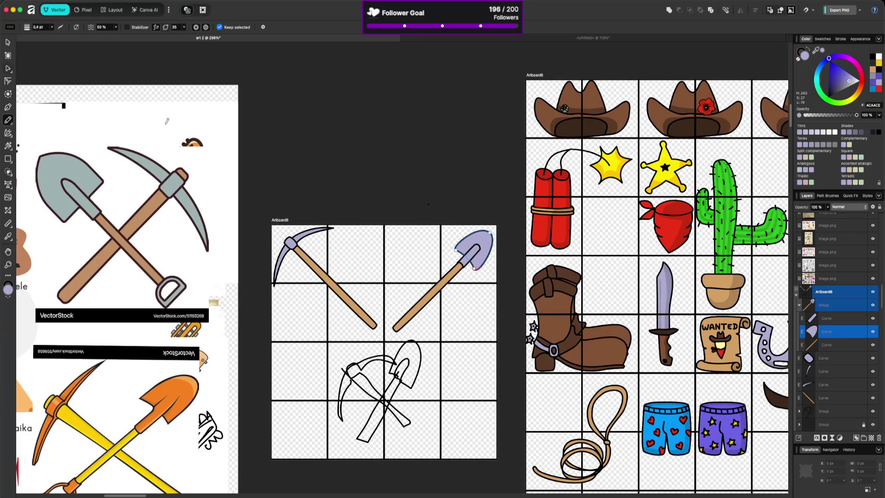
pyautogui.moveTo(470, 267)
pyautogui.mouseDown()
pyautogui.moveTo(483, 276)
pyautogui.moveTo(502, 227)
pyautogui.moveTo(493, 212)
pyautogui.mouseUp()
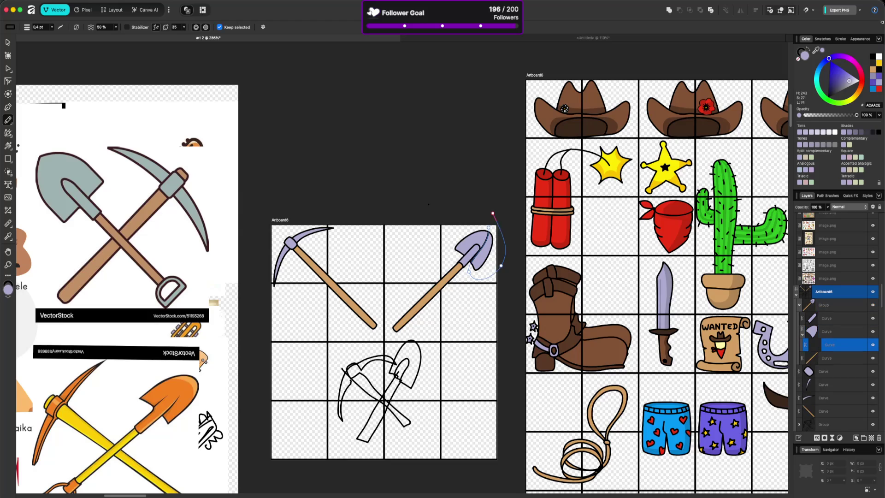
pyautogui.moveTo(817, 51)
pyautogui.mouseDown()
pyautogui.moveTo(737, 193)
pyautogui.moveTo(667, 295)
pyautogui.mouseUp()
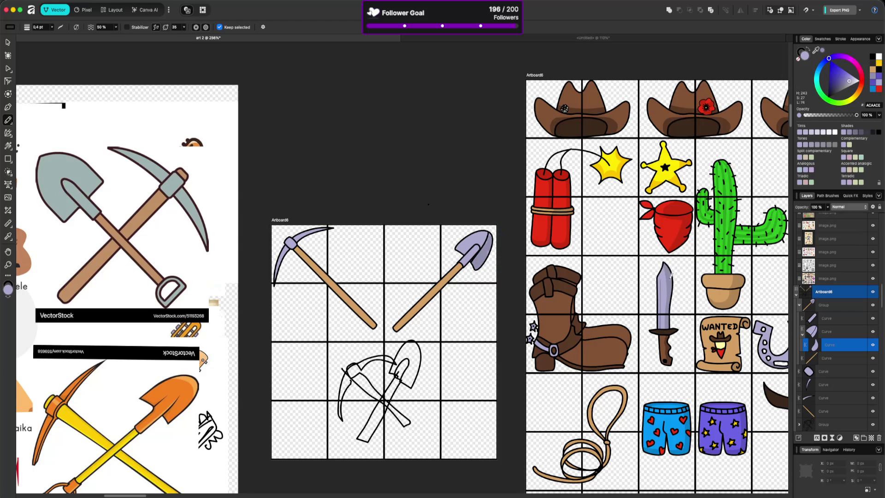
pyautogui.click(801, 51)
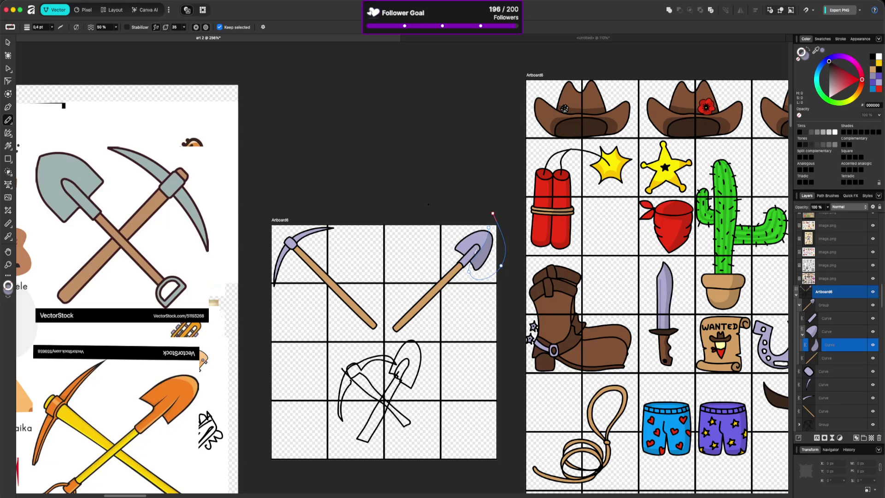
pyautogui.scroll(5, 475, 252)
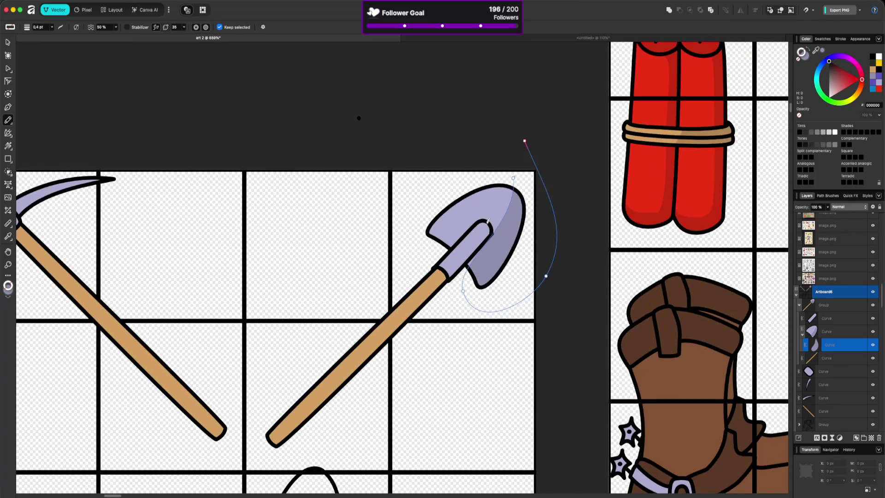
# Step: Draw shading down the neck and blade's right edge, nest it under the blade, no stroke
pyautogui.click(832, 319)
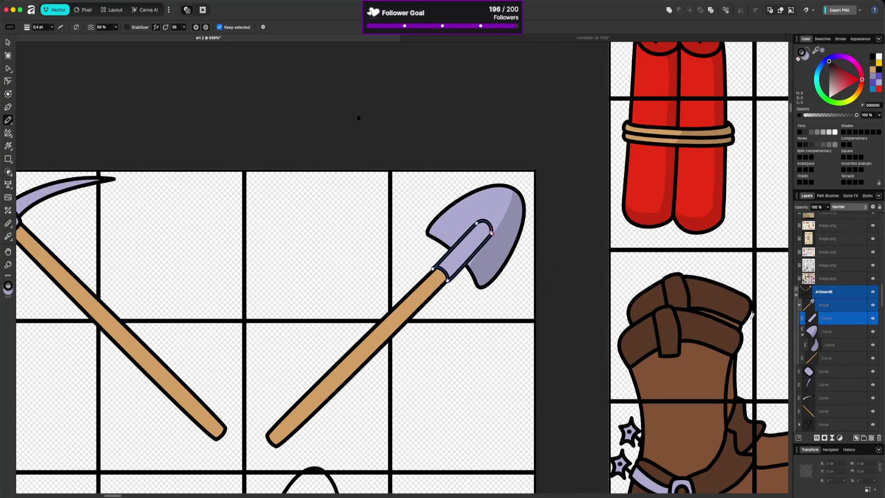
pyautogui.moveTo(491, 220)
pyautogui.mouseDown()
pyautogui.moveTo(450, 264)
pyautogui.moveTo(477, 287)
pyautogui.moveTo(512, 187)
pyautogui.mouseUp()
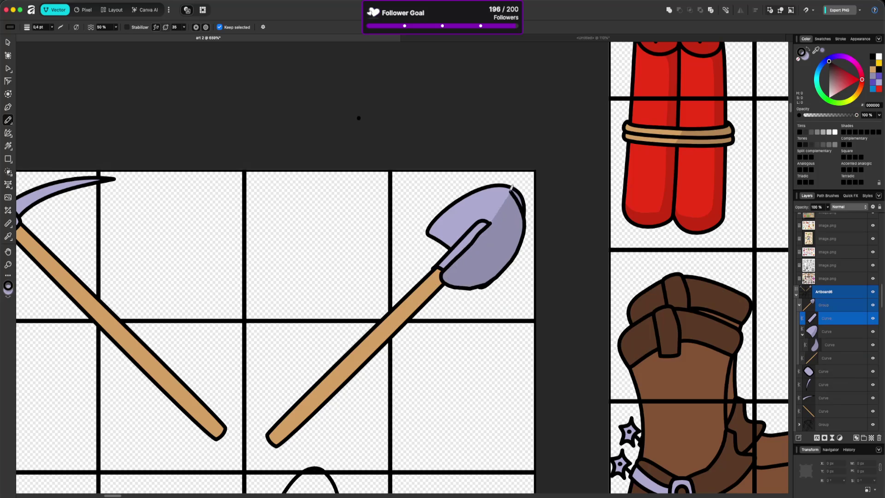
pyautogui.click(848, 333)
pyautogui.moveTo(847, 333); pyautogui.dragTo(834, 319)
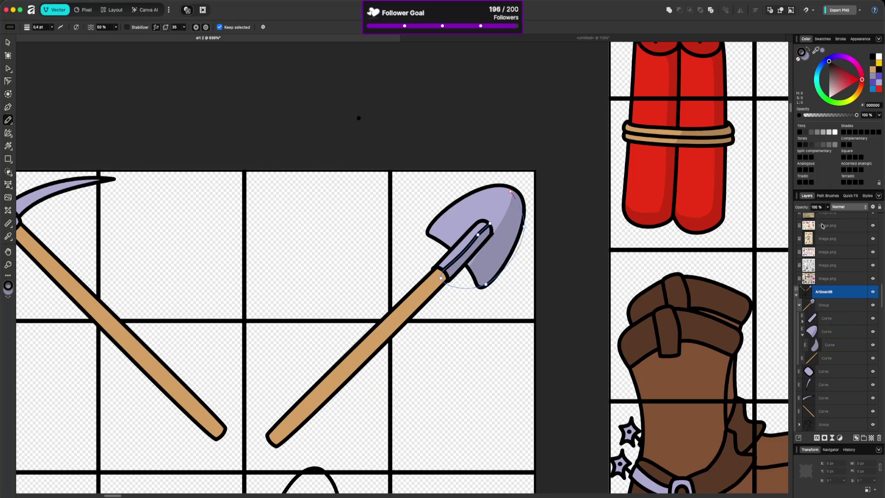
pyautogui.click(796, 61)
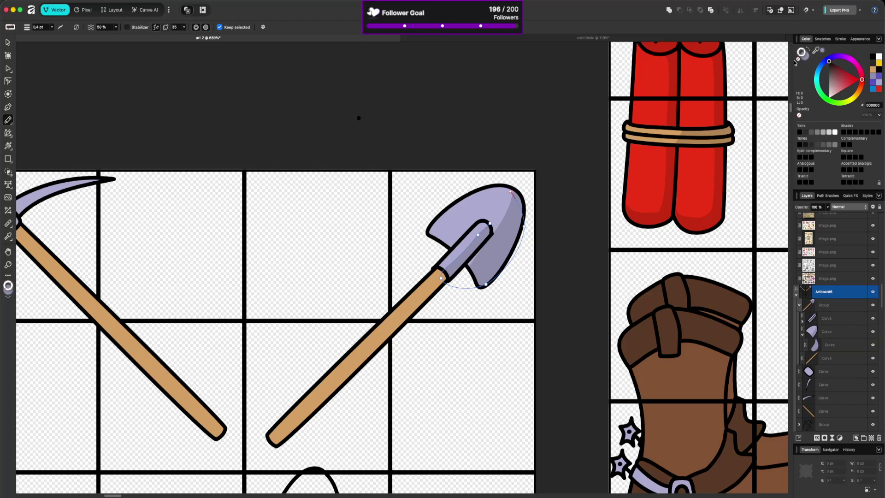
pyautogui.click(826, 358)
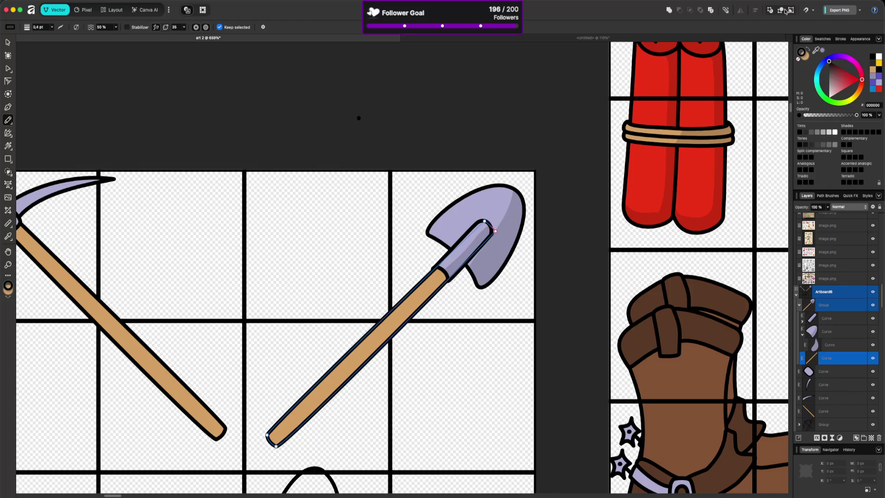
# Step: Draw a shading strip down the shovel handle and fill it with tan B18553
pyautogui.moveTo(444, 269)
pyautogui.mouseDown()
pyautogui.moveTo(275, 439)
pyautogui.moveTo(479, 354)
pyautogui.moveTo(515, 203)
pyautogui.mouseUp()
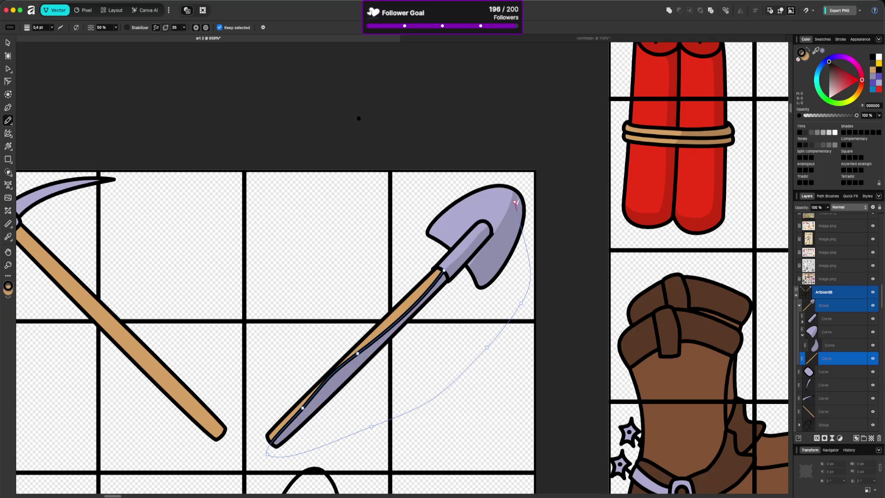
pyautogui.click(809, 51)
pyautogui.moveTo(816, 51); pyautogui.dragTo(681, 383)
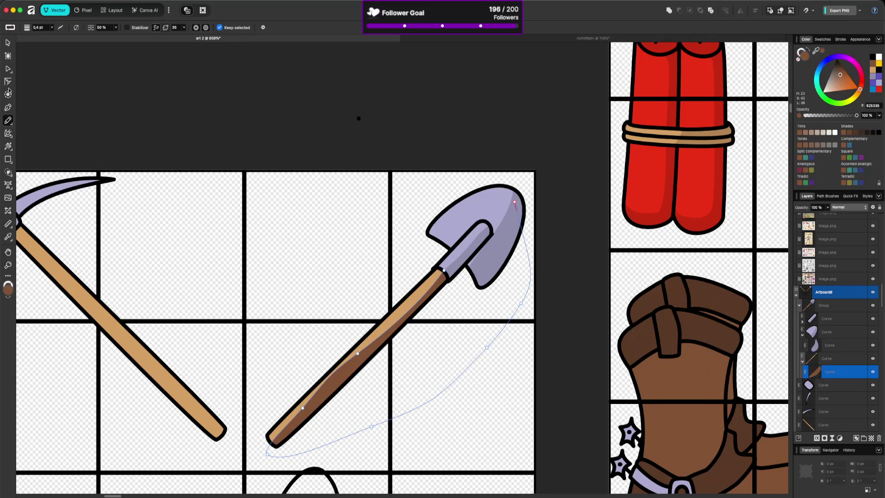
pyautogui.scroll(-10, 488, 215)
pyautogui.scroll(5, 405, 272)
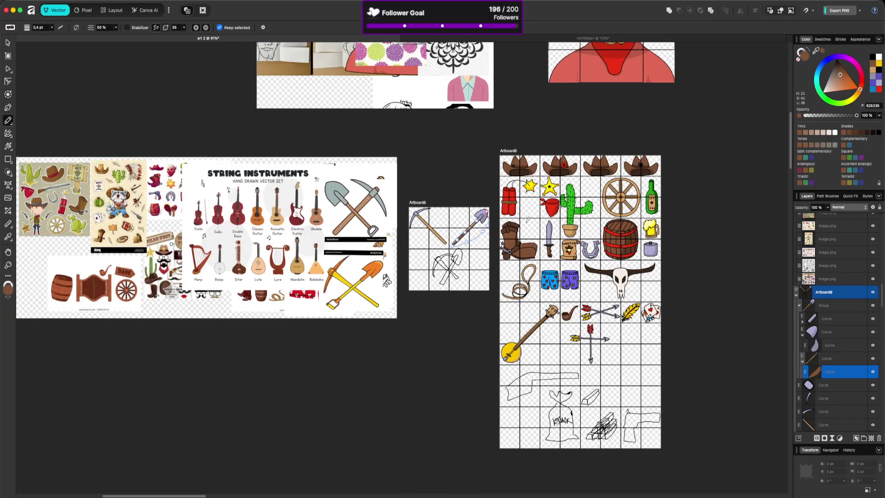
pyautogui.scroll(3, 537, 244)
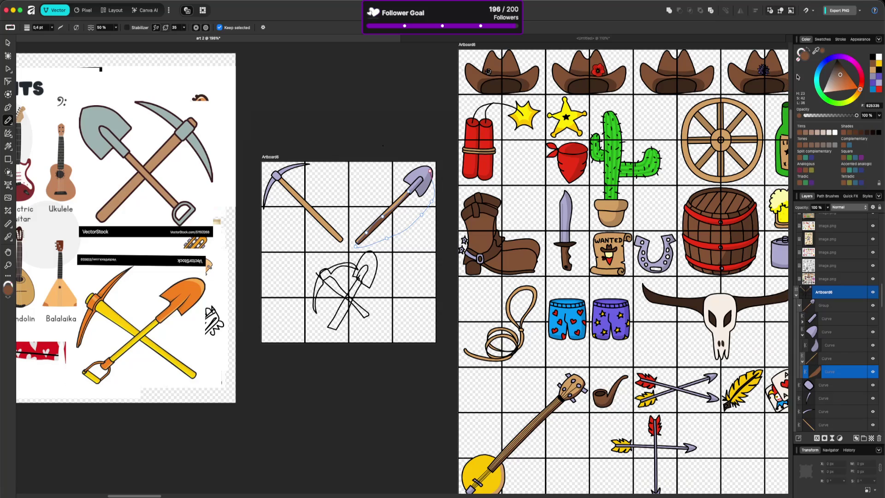
pyautogui.moveTo(815, 49)
pyautogui.mouseDown()
pyautogui.moveTo(779, 95)
pyautogui.moveTo(618, 225)
pyautogui.mouseUp()
pyautogui.scroll(8, 355, 230)
pyautogui.scroll(4, 438, 168)
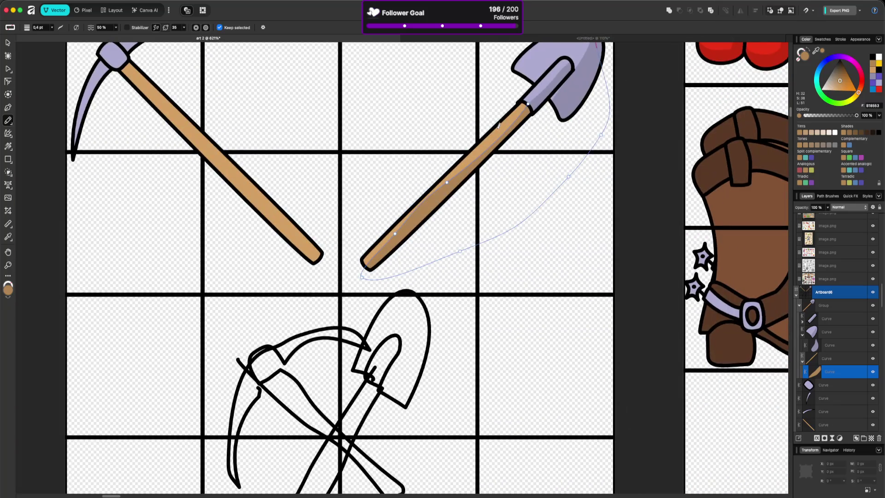
pyautogui.scroll(-10, 622, 285)
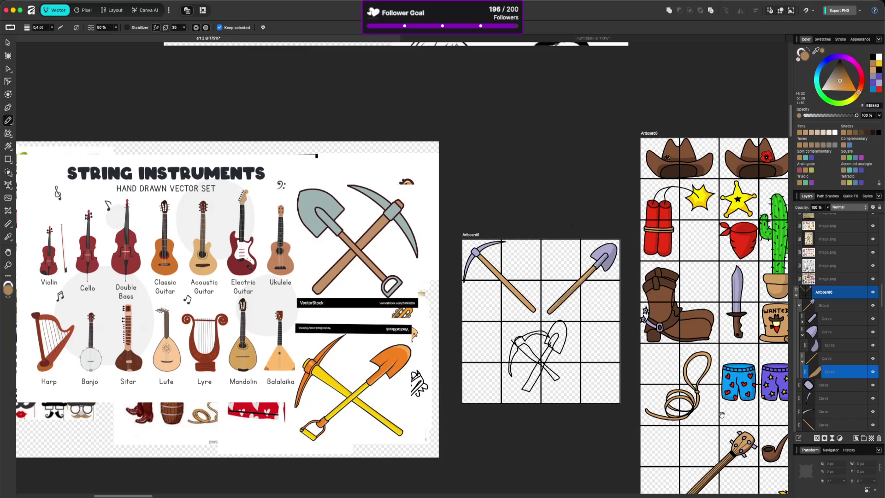
pyautogui.moveTo(721, 415); pyautogui.dragTo(612, 239)
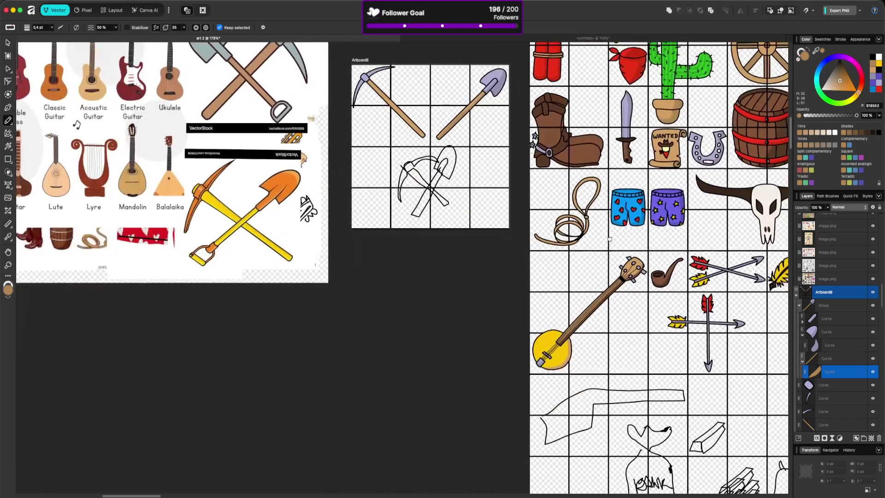
pyautogui.scroll(5, 575, 194)
pyautogui.scroll(10, 509, 219)
# Step: Adjust the handle shading's nodes and move a blade-shading node left to reshape it
pyautogui.press('a')
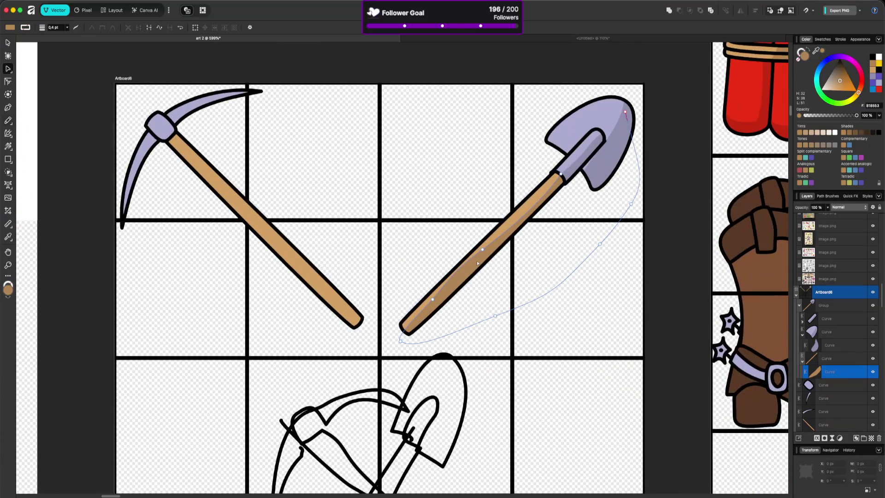
pyautogui.keyDown('shift'); pyautogui.click(482, 253); pyautogui.keyUp('shift')
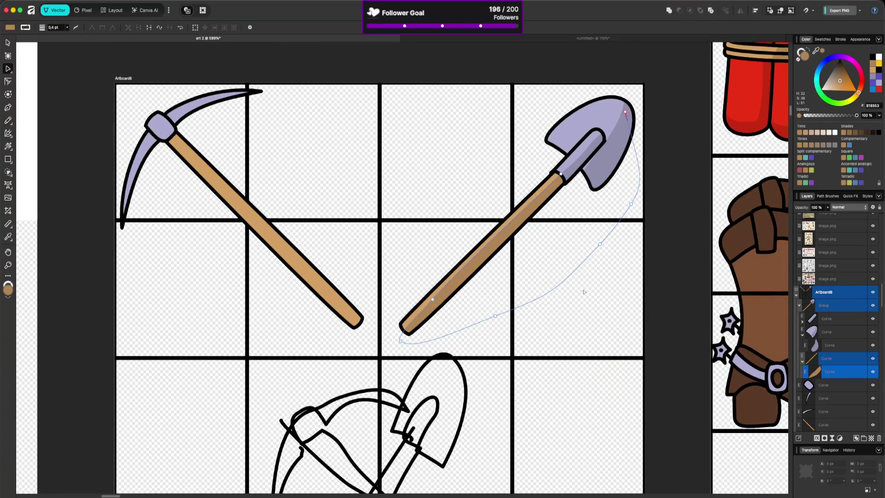
pyautogui.click(434, 300)
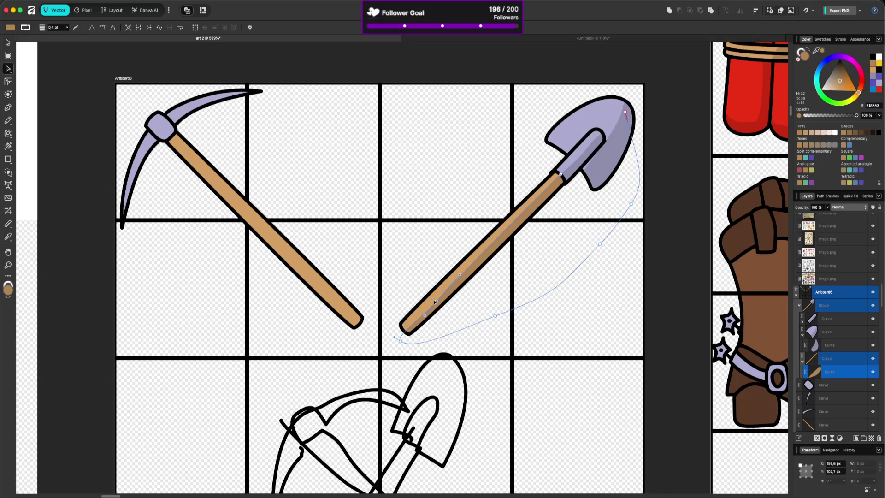
pyautogui.click(539, 360)
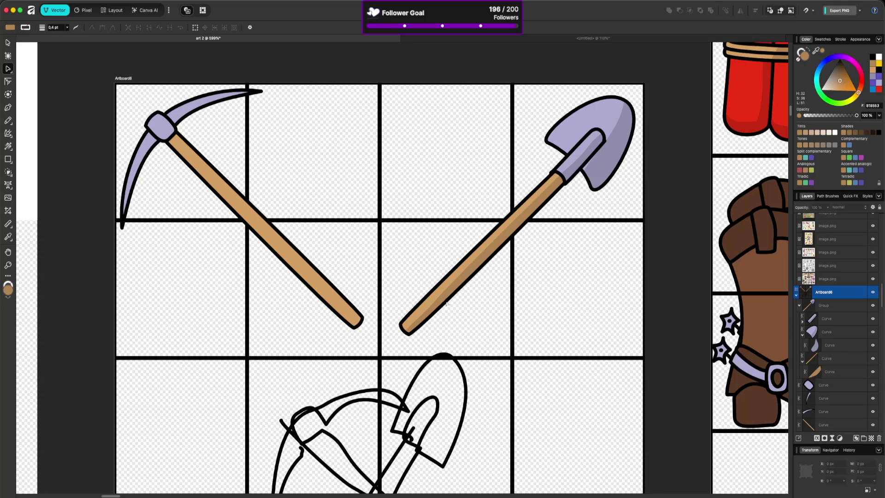
pyautogui.click(599, 163)
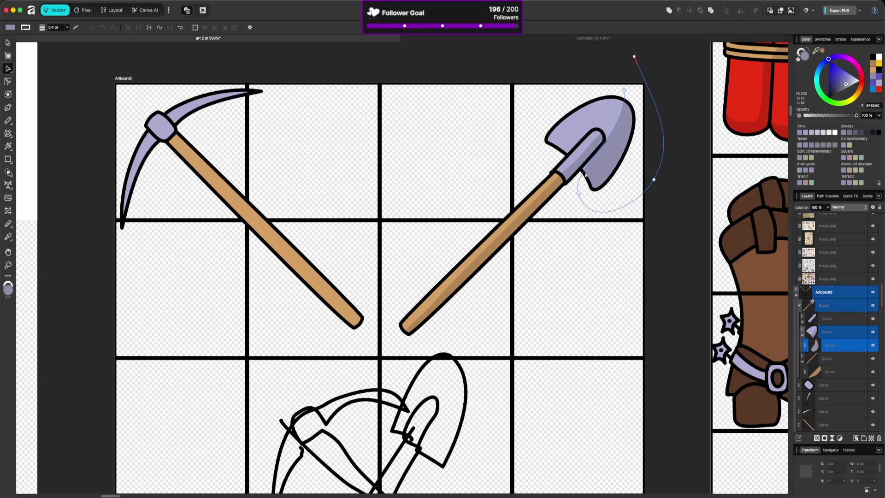
pyautogui.moveTo(579, 193); pyautogui.dragTo(570, 188)
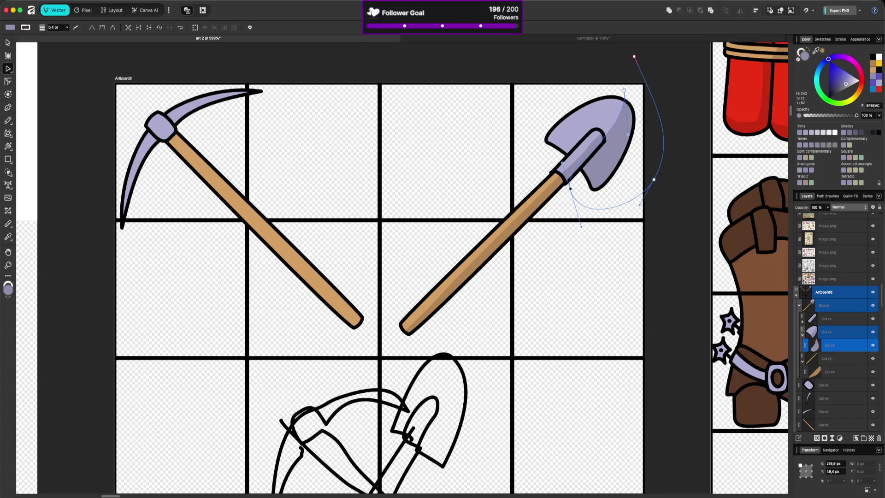
pyautogui.click(608, 284)
pyautogui.scroll(-5, 608, 283)
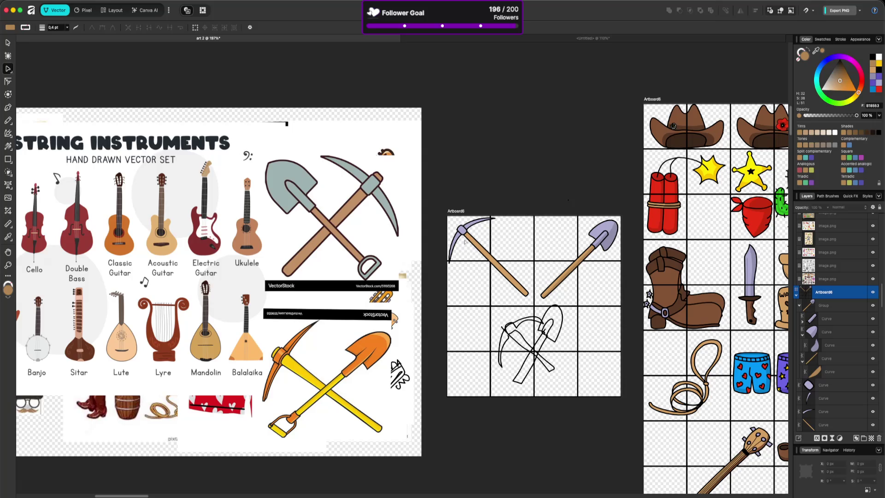
# Step: Select the pickaxe head and draw a pencil stroke around it
pyautogui.click(465, 239)
pyautogui.scroll(5, 466, 239)
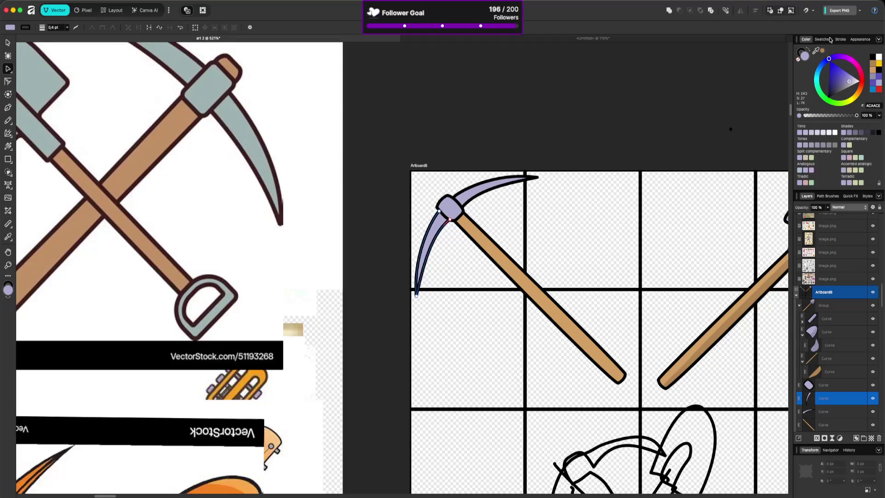
pyautogui.hscroll(5, 729, 157)
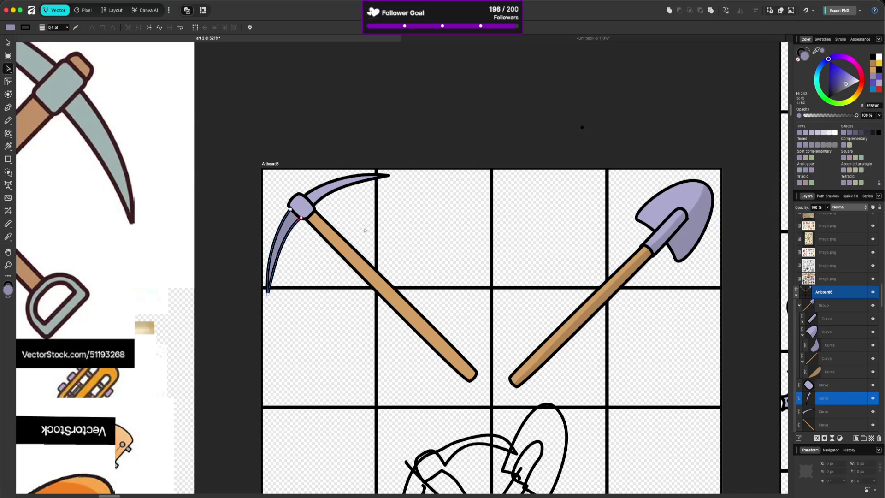
pyautogui.click(292, 212)
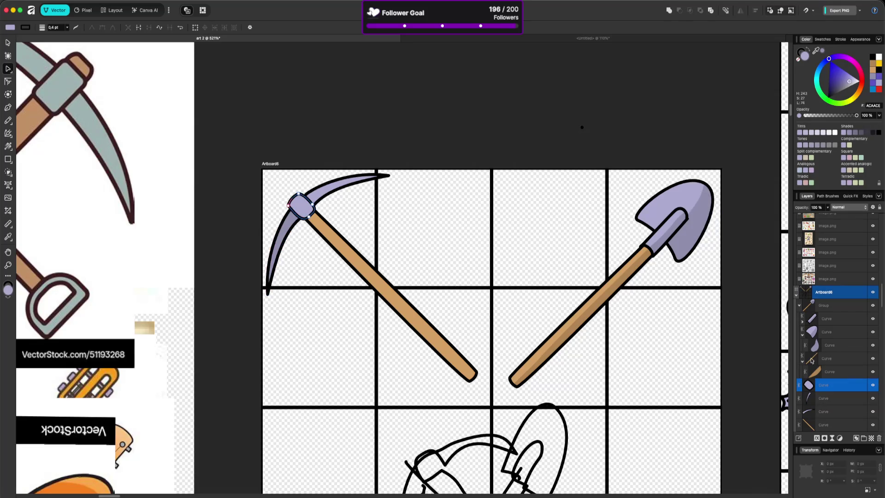
pyautogui.click(791, 10)
pyautogui.press('n')
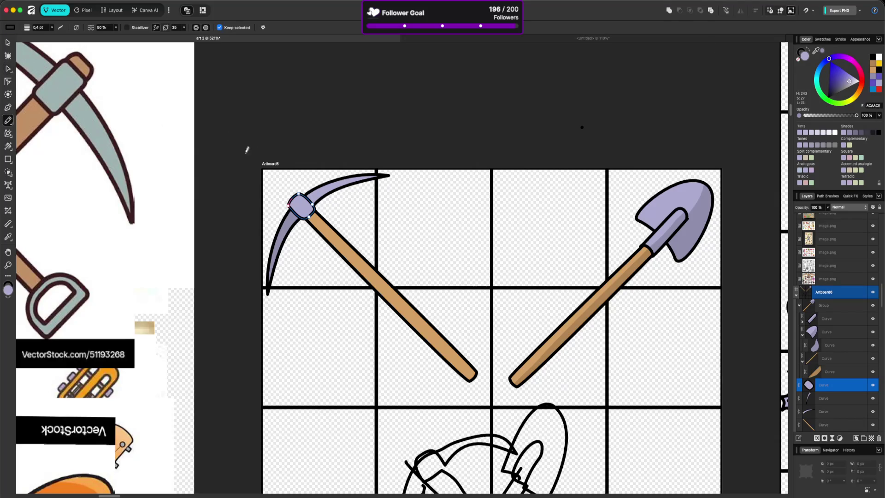
pyautogui.moveTo(304, 206)
pyautogui.mouseDown()
pyautogui.moveTo(327, 213)
pyautogui.moveTo(272, 200)
pyautogui.mouseUp()
# Step: Draw a shading shape along the pickaxe blade, nest it in the pickaxe layer, fill it shovel-lavender
pyautogui.click(801, 52)
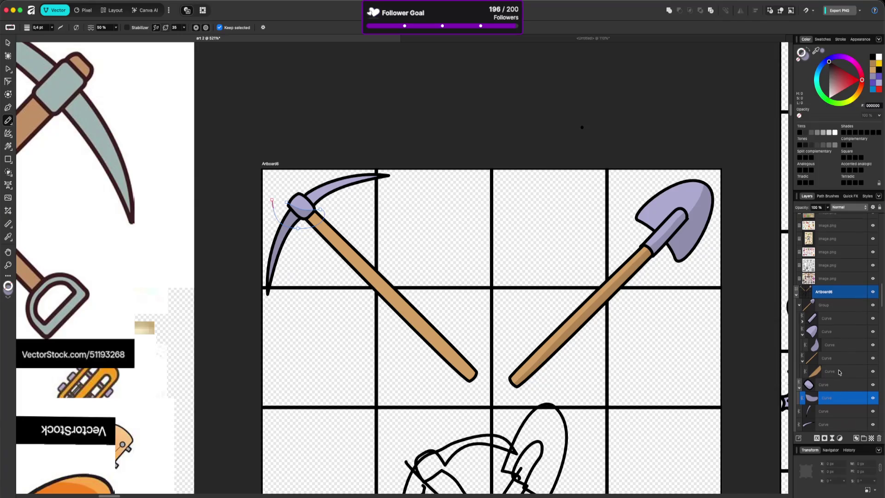
pyautogui.scroll(-3, 839, 365)
pyautogui.click(829, 394)
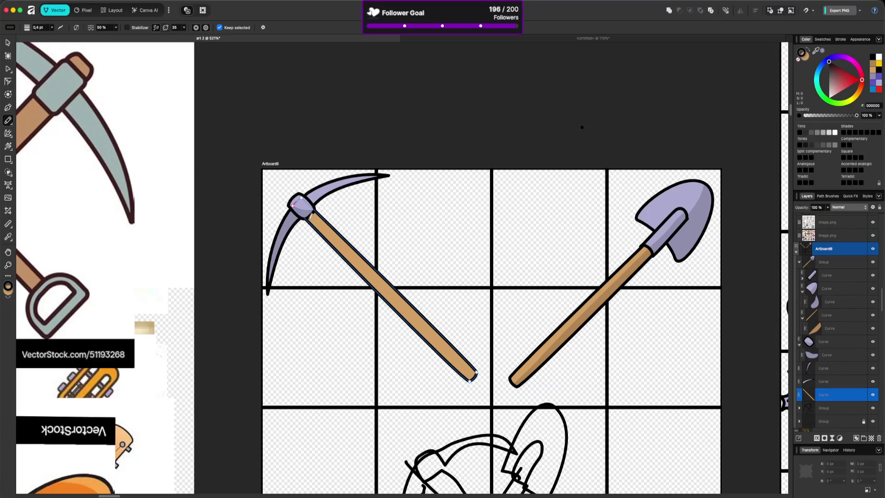
pyautogui.moveTo(310, 212)
pyautogui.mouseDown()
pyautogui.moveTo(480, 380)
pyautogui.moveTo(355, 314)
pyautogui.moveTo(293, 210)
pyautogui.mouseUp()
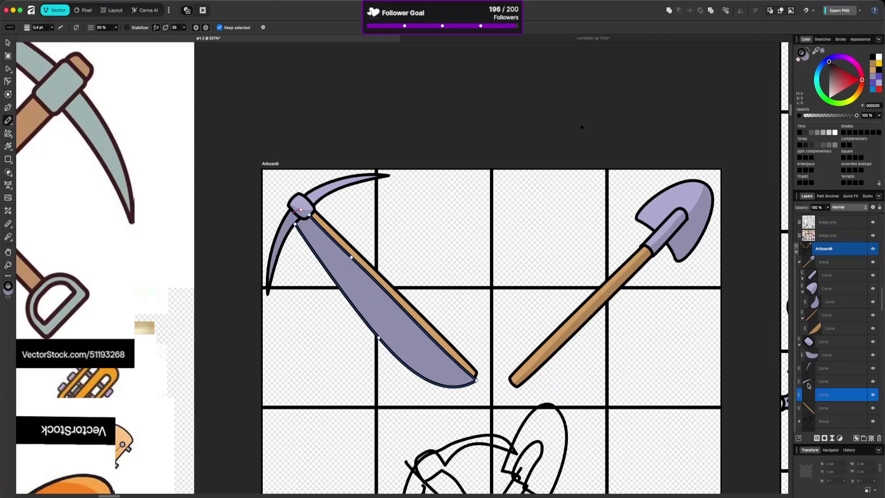
pyautogui.moveTo(825, 397); pyautogui.dragTo(836, 412)
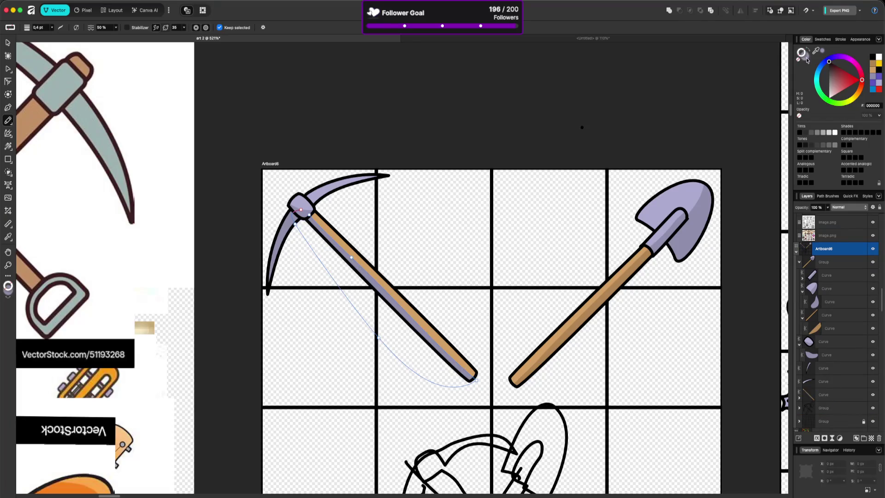
pyautogui.moveTo(815, 50)
pyautogui.mouseDown()
pyautogui.moveTo(635, 278)
pyautogui.moveTo(625, 269)
pyautogui.mouseUp()
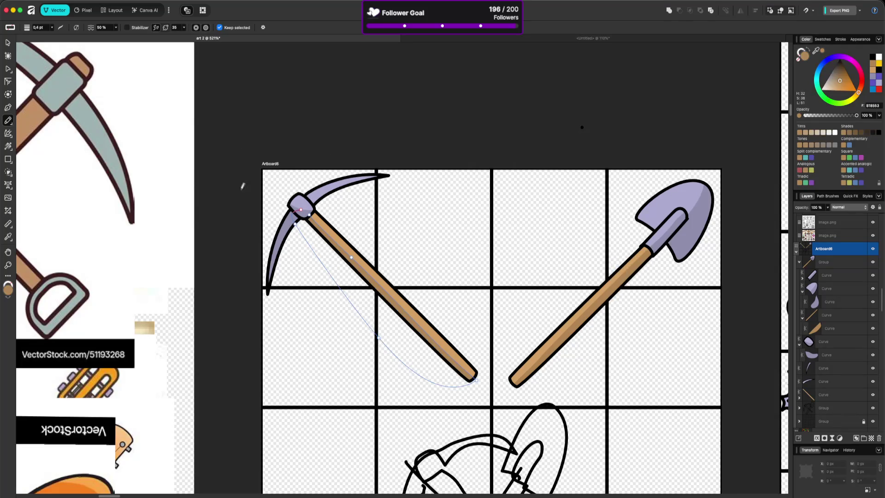
# Step: Nudge a pickaxe-head outline node 1 px right and 1 px up against the handle
pyautogui.press('a')
pyautogui.click(312, 213)
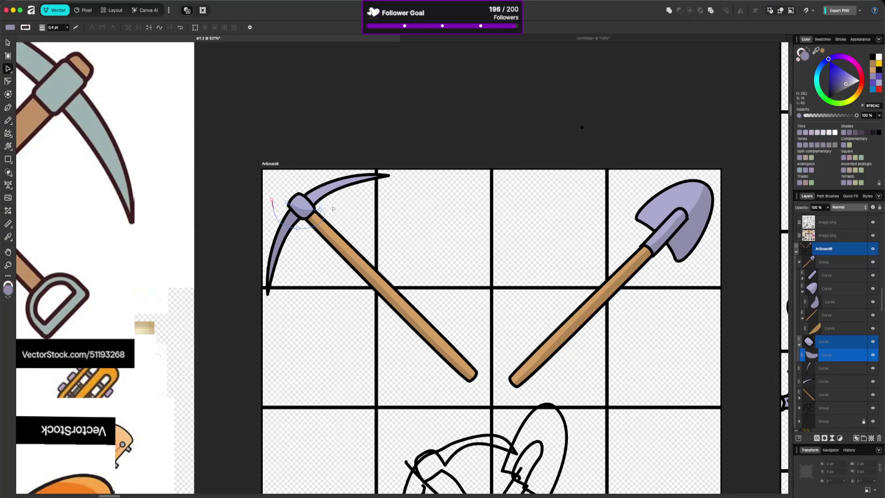
pyautogui.press('Escape')
pyautogui.scroll(-3, 387, 215)
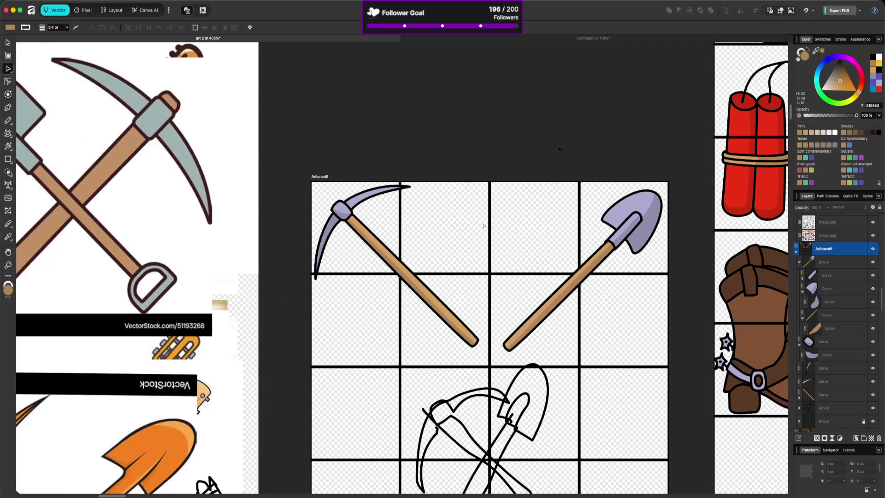
pyautogui.scroll(3, 406, 216)
pyautogui.click(323, 212)
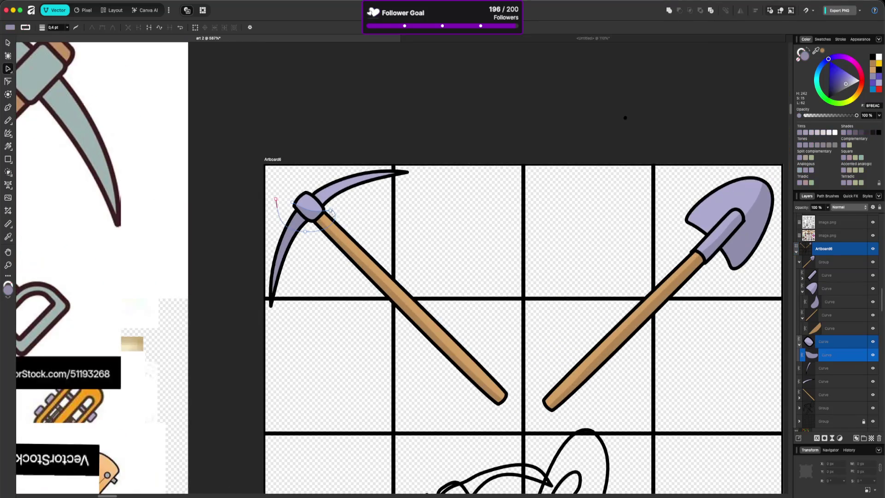
pyautogui.click(320, 217)
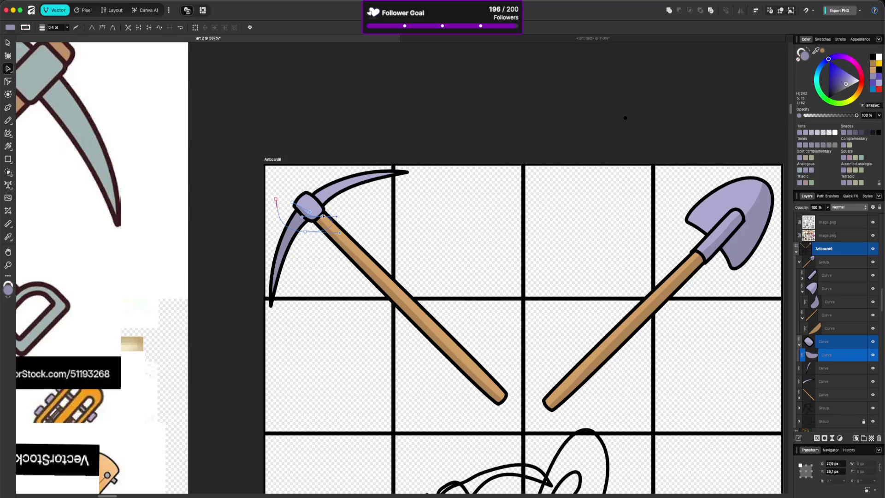
pyautogui.press('Right')
pyautogui.press('Up')
pyautogui.click(309, 214)
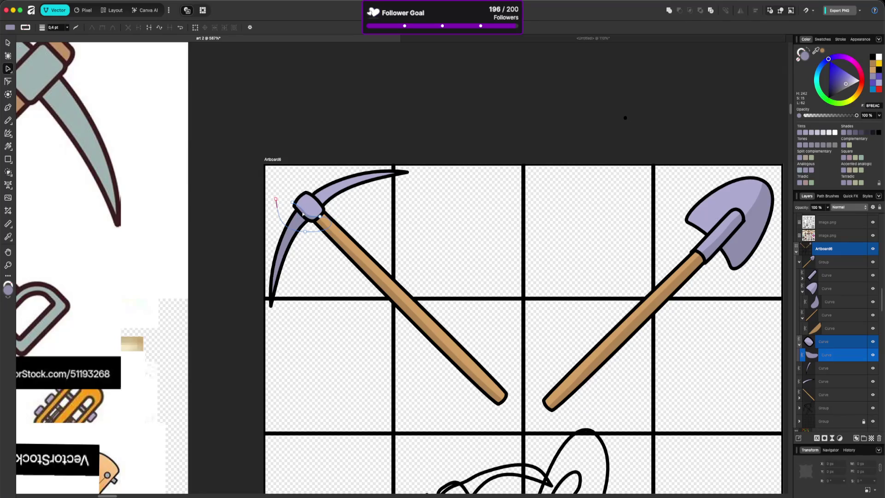
pyautogui.click(321, 217)
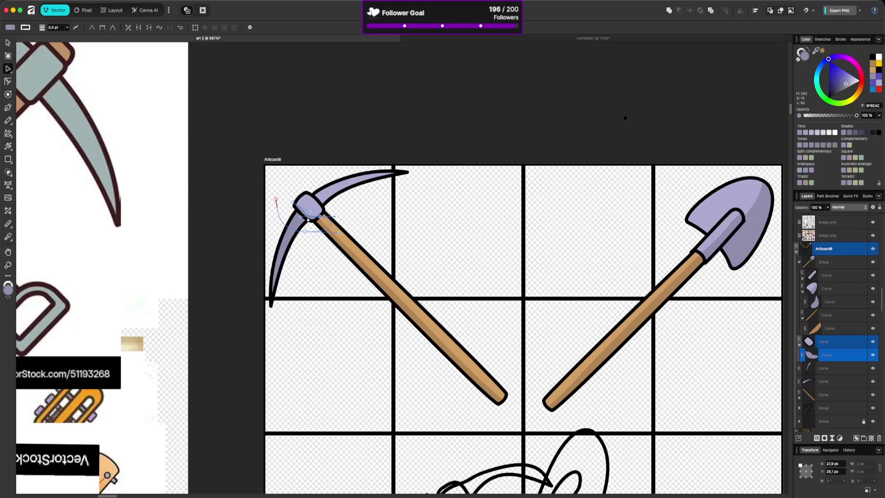
pyautogui.click(300, 218)
pyautogui.click(353, 217)
pyautogui.scroll(-5, 488, 234)
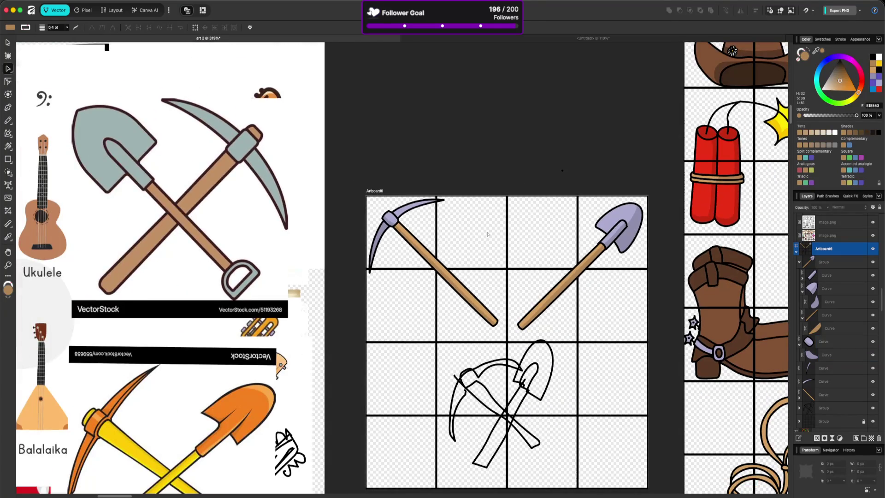
pyautogui.scroll(-3, 487, 234)
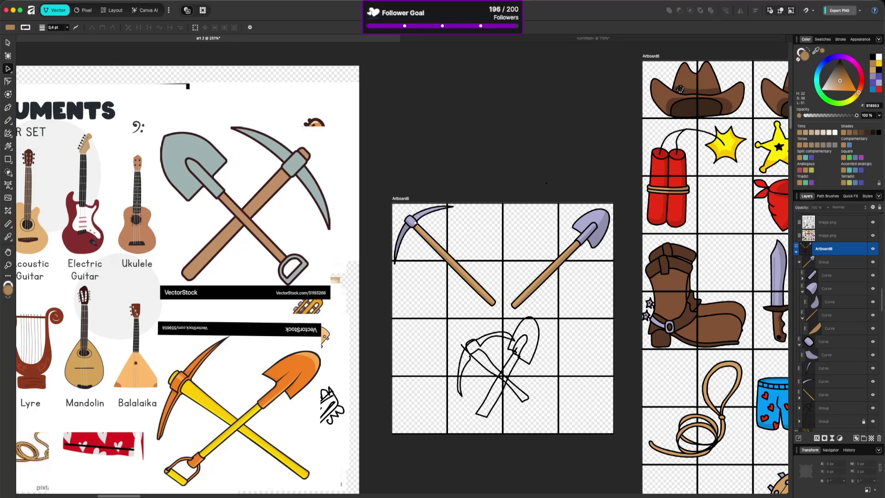
pyautogui.press('v')
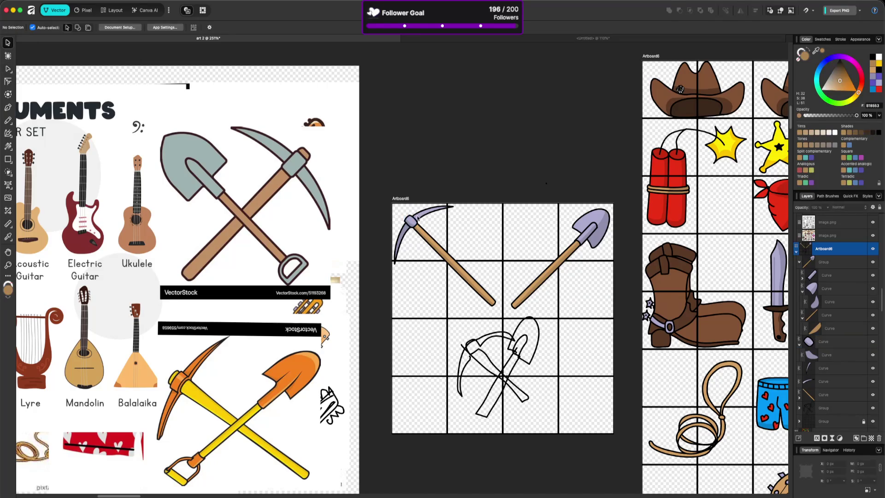
pyautogui.moveTo(375, 180)
pyautogui.mouseDown()
pyautogui.moveTo(484, 236)
pyautogui.moveTo(488, 312)
pyautogui.mouseUp()
# Step: Group the four pickaxe parts and delete the rough pick-and-shovel sketch
pyautogui.hotkey('ctrl', 'g')
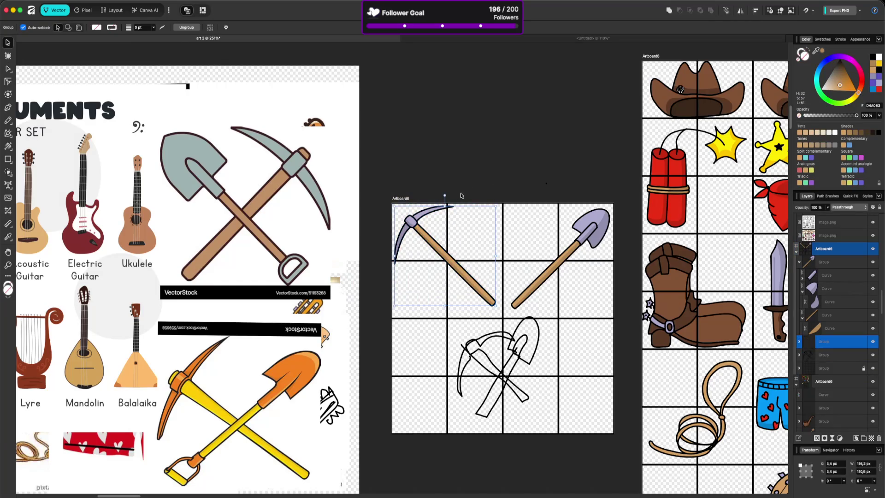
pyautogui.click(460, 197)
pyautogui.scroll(-5, 586, 242)
pyautogui.moveTo(686, 265)
pyautogui.mouseDown()
pyautogui.moveTo(544, 236)
pyautogui.moveTo(459, 139)
pyautogui.mouseUp()
pyautogui.scroll(-4, 568, 260)
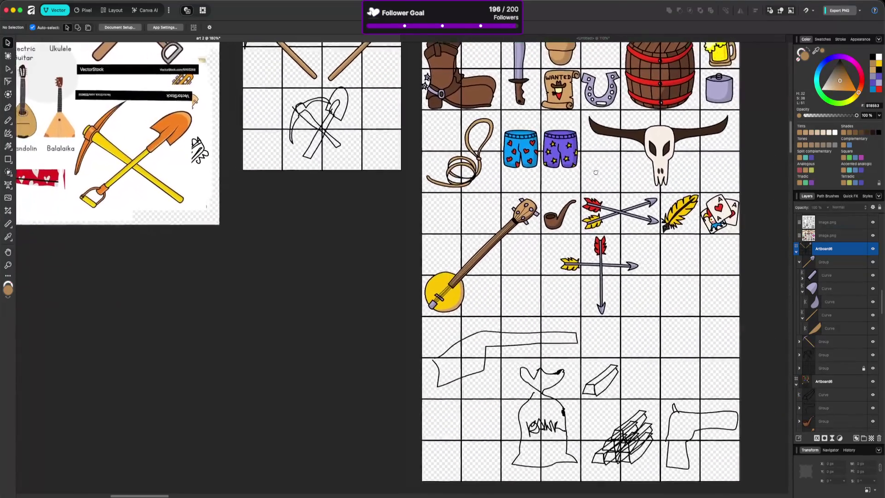
pyautogui.scroll(-1, 567, 263)
pyautogui.scroll(-3, 566, 285)
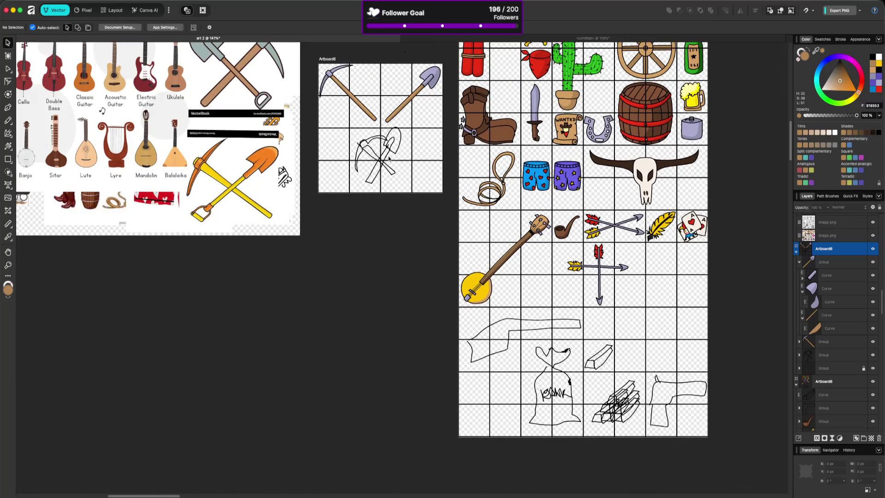
pyautogui.click(388, 158)
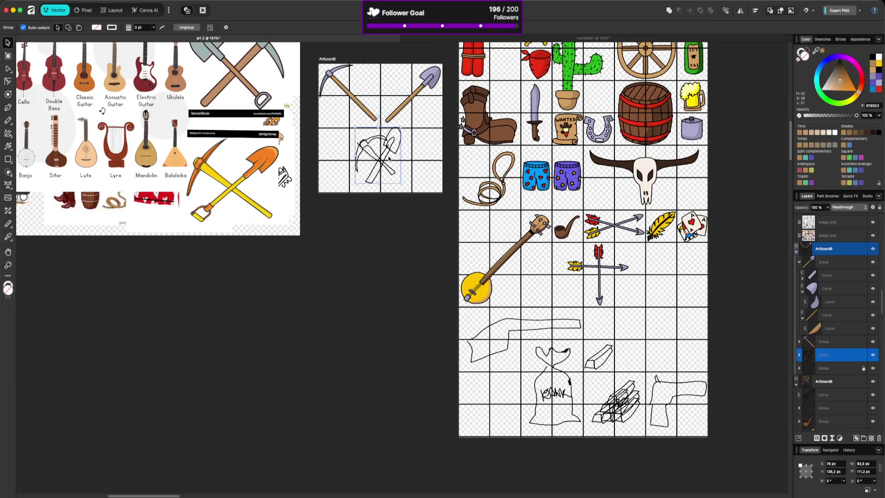
pyautogui.press('Delete')
# Step: Move the pickaxe into an empty grid cell and the shovel into the cell below it
pyautogui.moveTo(369, 129)
pyautogui.mouseDown()
pyautogui.moveTo(368, 120)
pyautogui.moveTo(643, 323)
pyautogui.moveTo(693, 288)
pyautogui.mouseUp()
pyautogui.scroll(3, 691, 290)
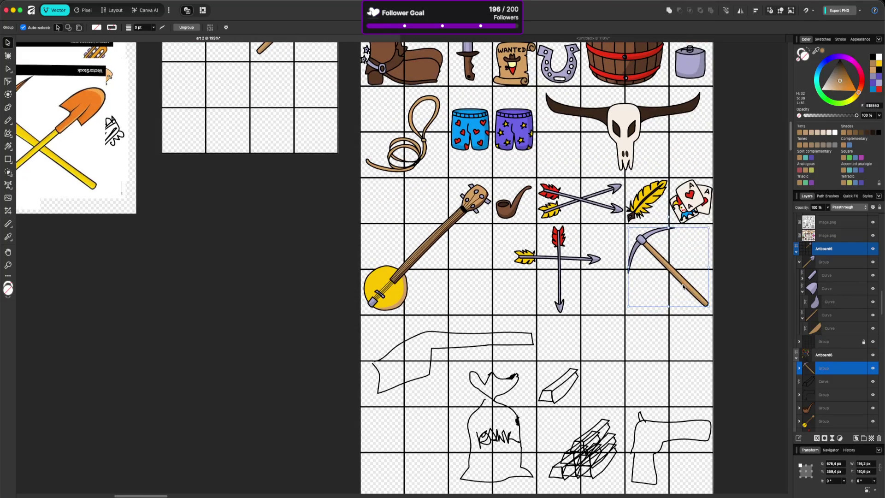
pyautogui.scroll(-3, 579, 244)
pyautogui.scroll(1, 579, 245)
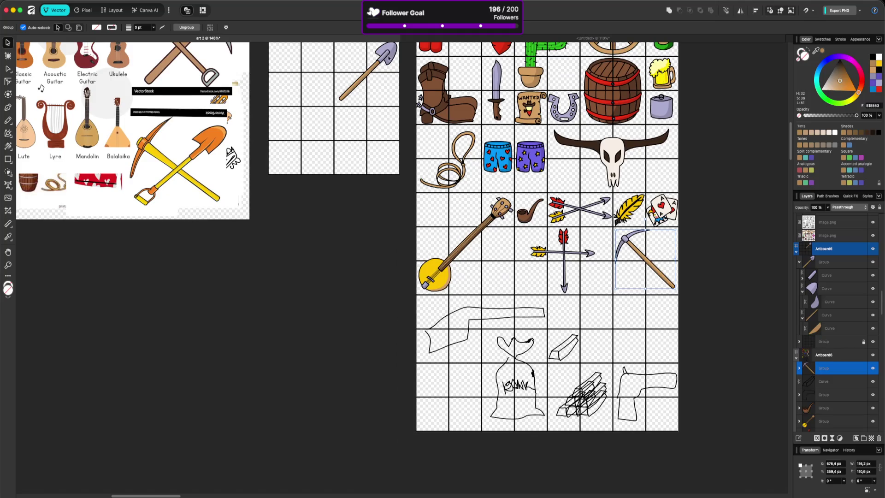
pyautogui.hotkey('ctrl', 'z')
pyautogui.moveTo(579, 247)
pyautogui.mouseDown()
pyautogui.moveTo(659, 293)
pyautogui.moveTo(663, 312)
pyautogui.mouseUp()
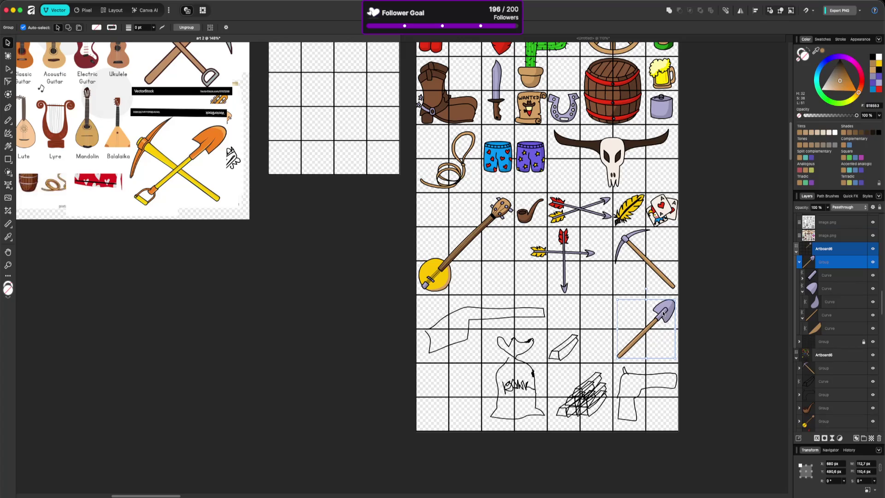
pyautogui.click(731, 260)
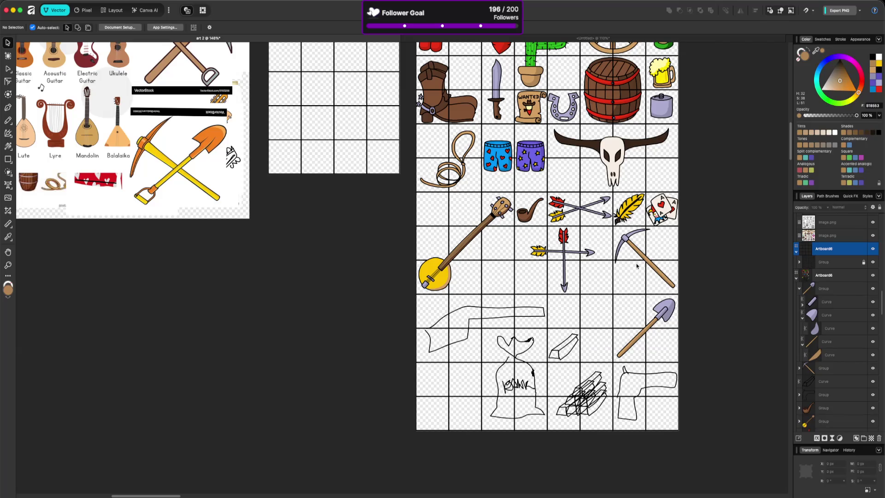
# Step: Save the western clipart grid document
pyautogui.scroll(-4, 507, 216)
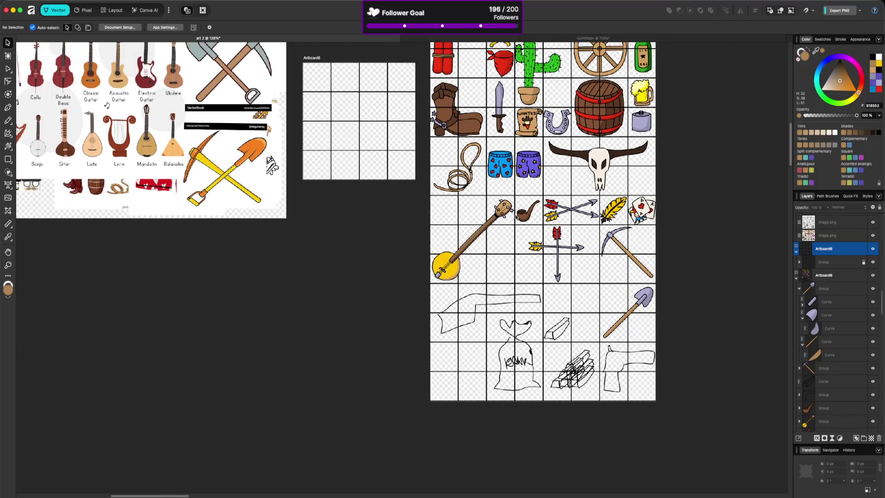
pyautogui.scroll(5, 508, 217)
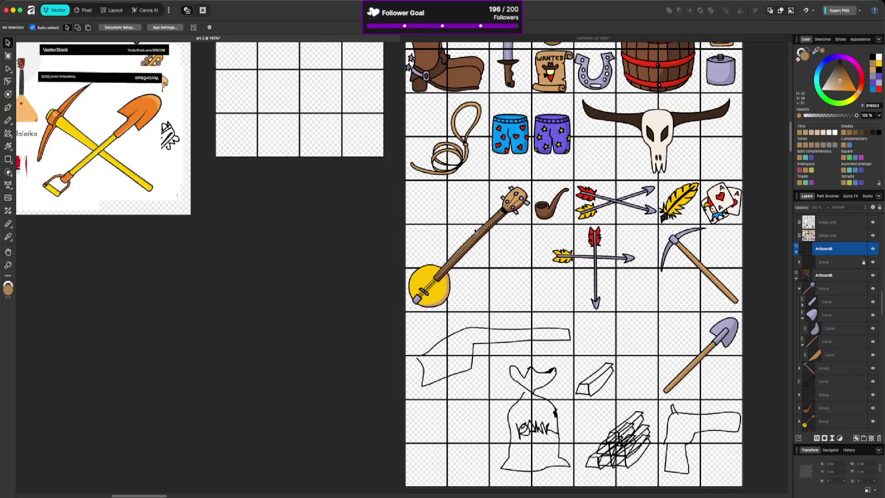
pyautogui.scroll(-4, 486, 232)
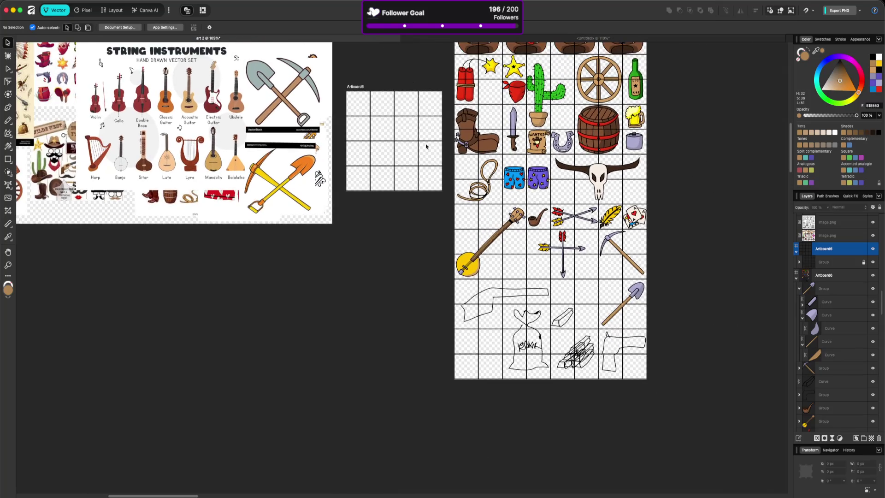
pyautogui.scroll(5, 242, 126)
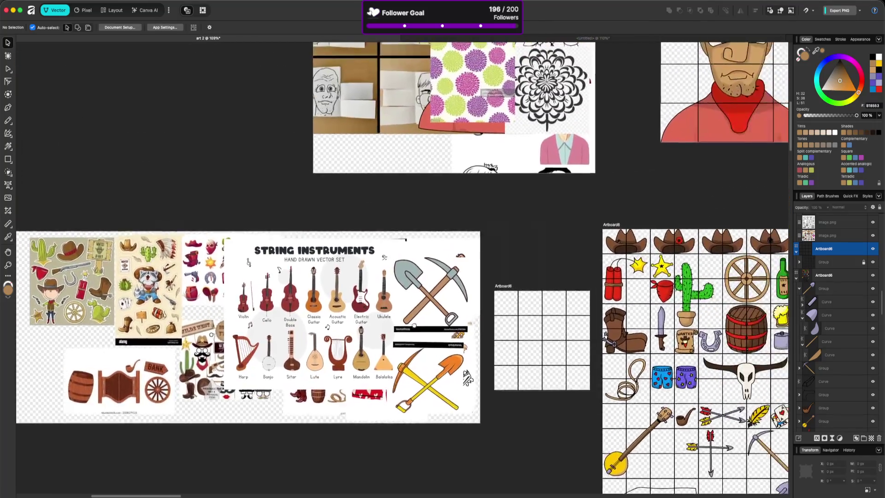
pyautogui.press('super+s')
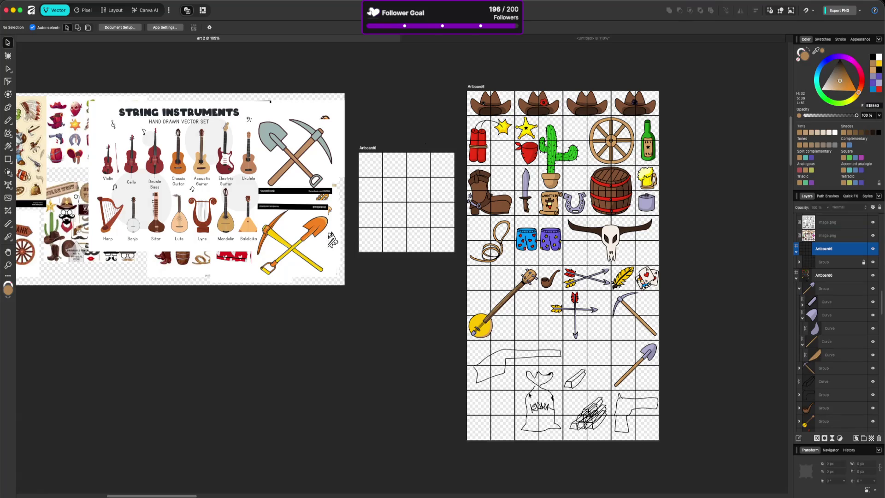
pyautogui.scroll(5, 530, 395)
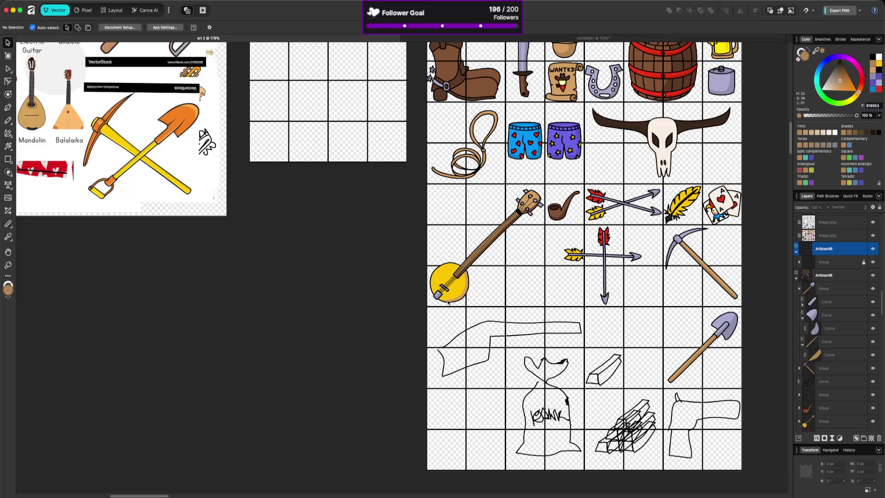
# Step: Move the gun sketch out of the grid's bottom-right cells onto the empty artboard
pyautogui.click(685, 398)
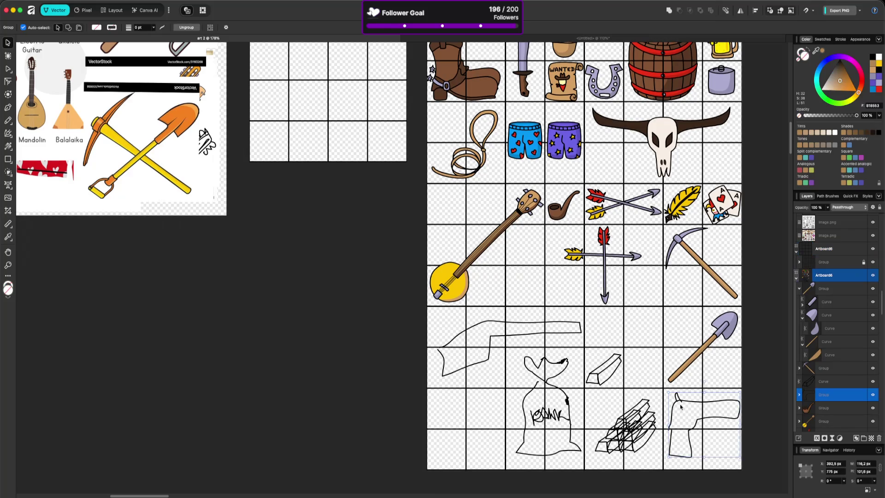
pyautogui.moveTo(683, 405)
pyautogui.mouseDown()
pyautogui.moveTo(368, 180)
pyautogui.moveTo(338, 115)
pyautogui.moveTo(350, 92)
pyautogui.mouseUp()
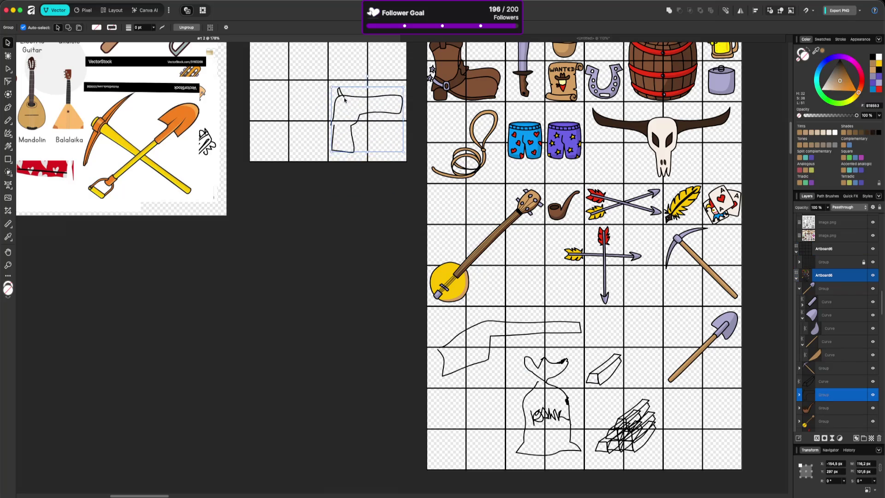
pyautogui.click(410, 240)
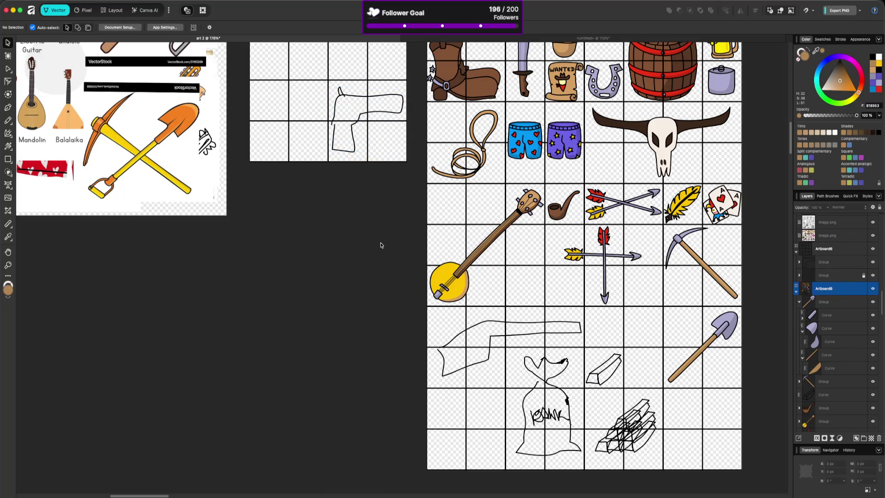
pyautogui.press('super+Tab')
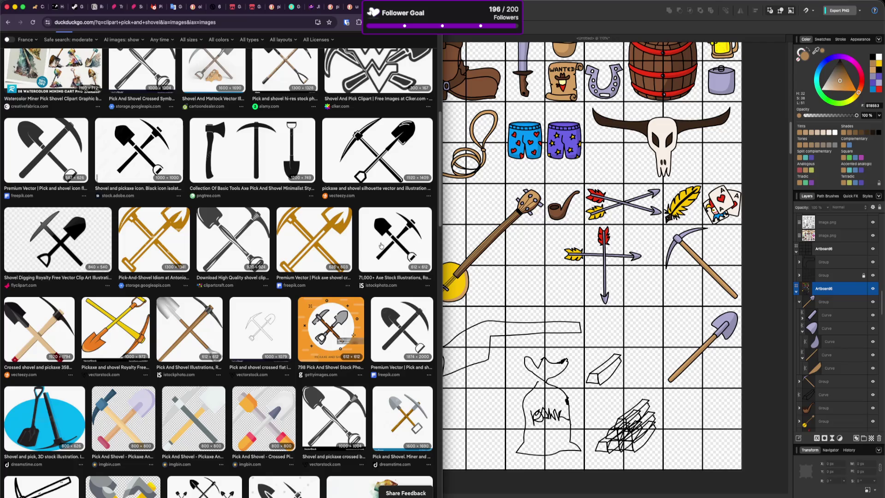
# Step: In the itch.io tab, advance the deputy inventory game through rounds to round 6
pyautogui.hotkey('ctrl', 'Tab')
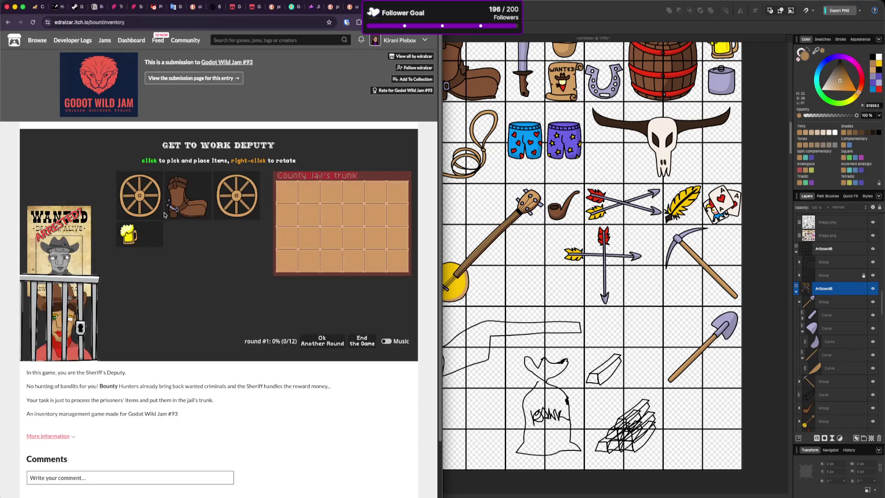
pyautogui.click(321, 342)
pyautogui.click(321, 342)
pyautogui.click(321, 342)
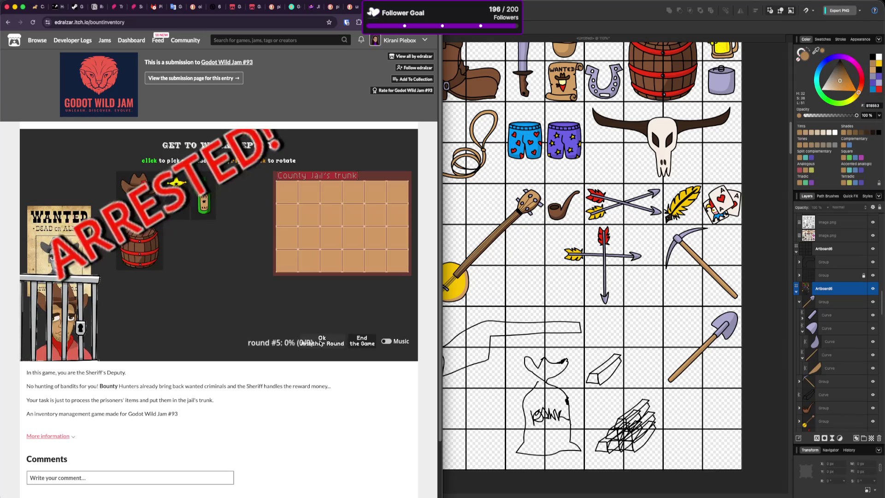
pyautogui.click(322, 342)
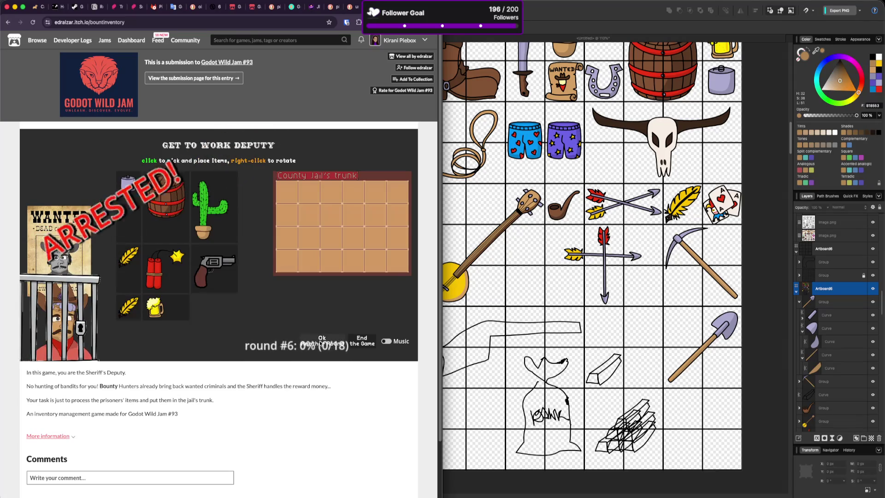
# Step: Screenshot the revolver item and return to the Affinity canvas
pyautogui.click(227, 278)
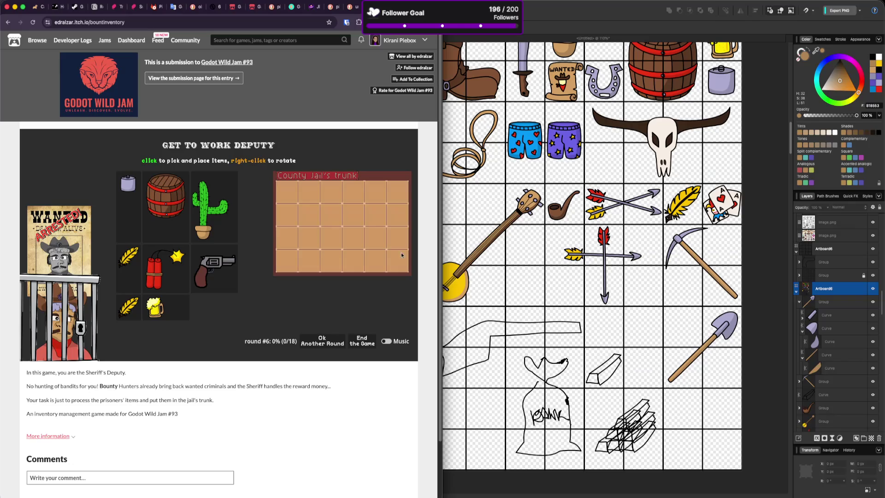
pyautogui.click(428, 271)
pyautogui.click(427, 271)
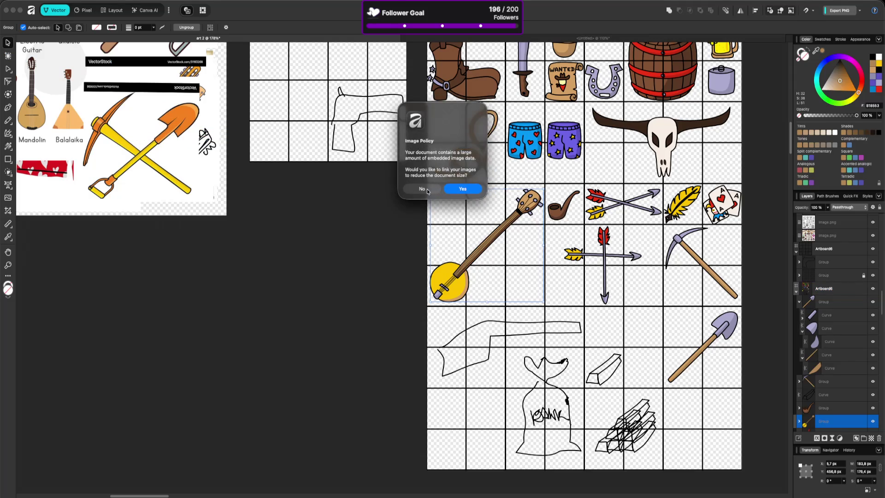
# Step: Decline the Image Policy linking so images stay embedded, and undo an accidental revolver duplicate
pyautogui.click(423, 189)
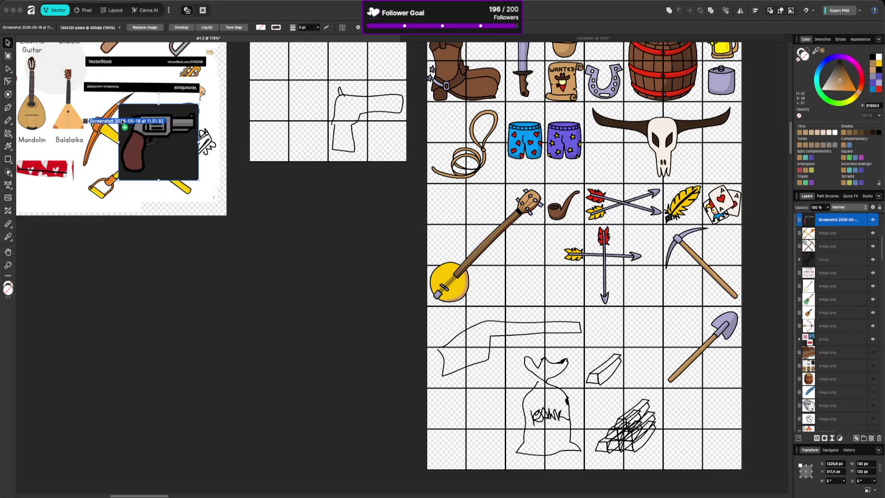
pyautogui.moveTo(159, 143); pyautogui.dragTo(100, 120)
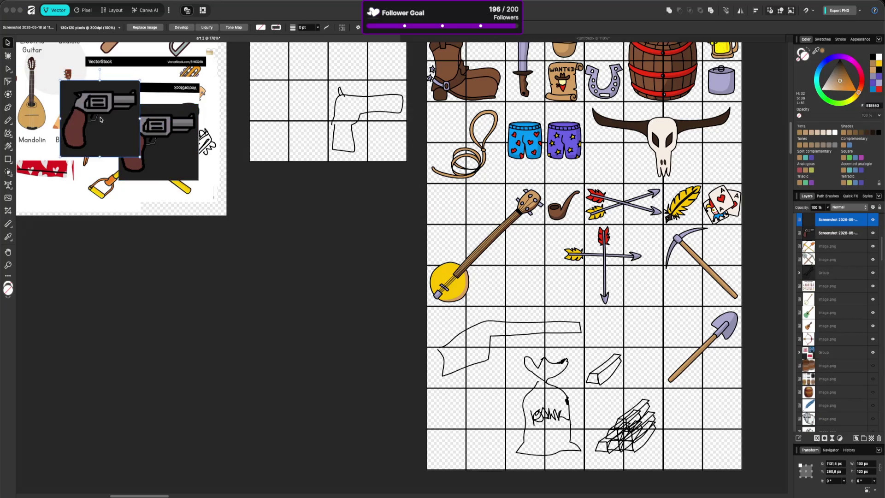
pyautogui.hotkey('ctrl', 'z')
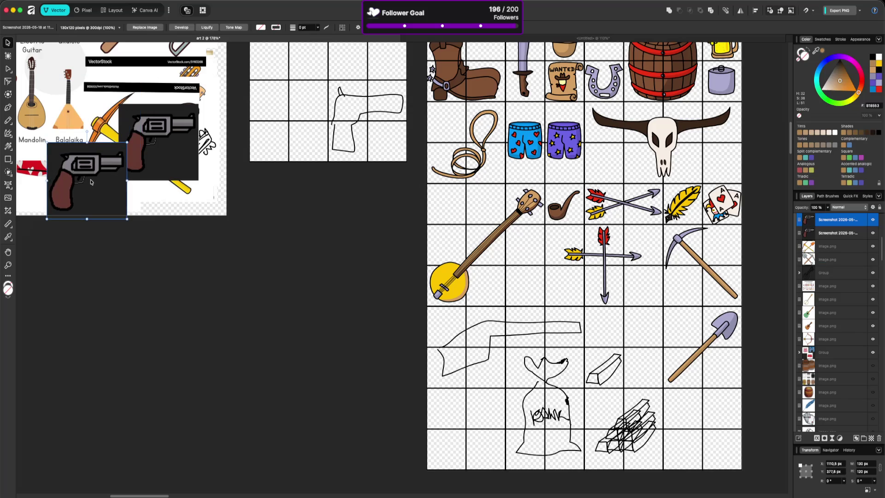
pyautogui.scroll(8, 124, 169)
pyautogui.hscroll(-5, 125, 169)
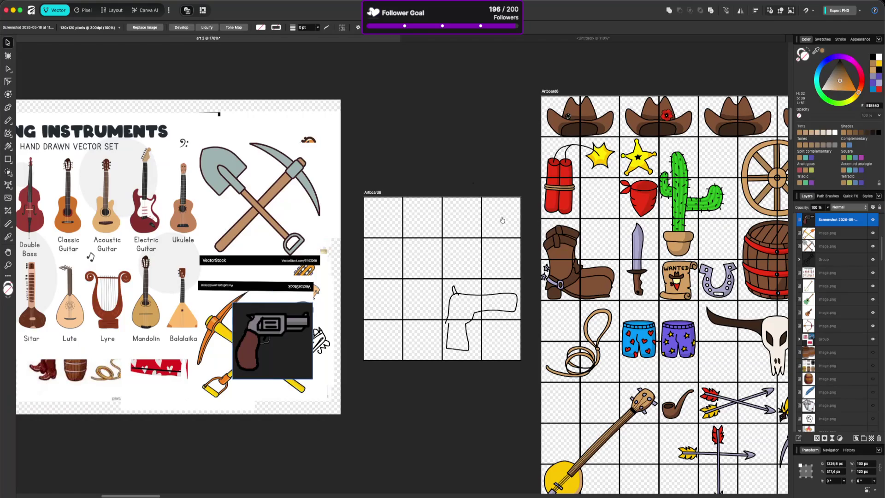
pyautogui.press('super+Tab')
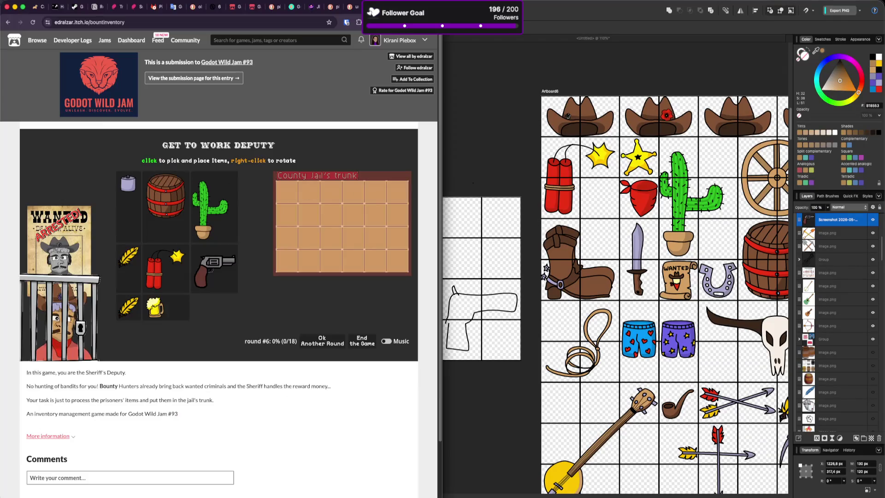
# Step: Change the DuckDuckGo image search from 'pick and shovel' to 'clipart gun'
pyautogui.hotkey('ctrl', 'Tab')
pyautogui.scroll(10, 155, 40)
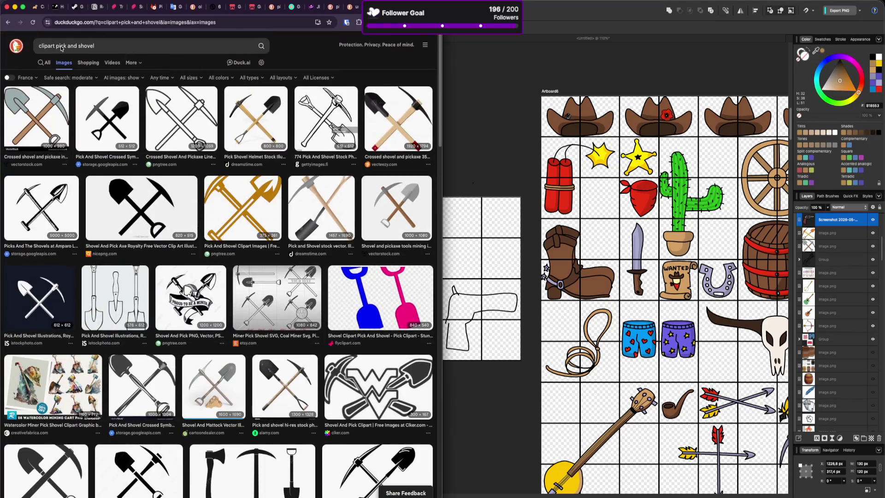
pyautogui.doubleClick(47, 46)
pyautogui.moveTo(55, 46); pyautogui.dragTo(201, 53)
pyautogui.write('gun')
pyautogui.press('Return')
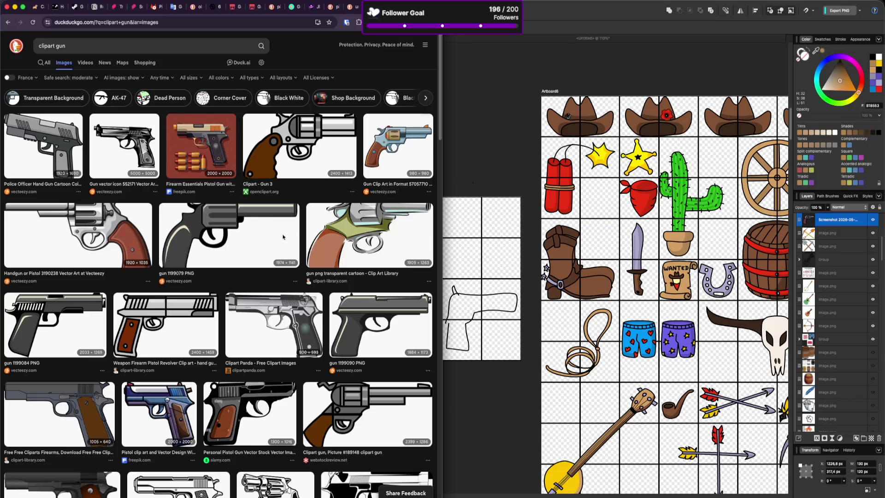
# Step: Copy the Clipart - Gun 3 revolver image
pyautogui.rightClick(321, 122)
pyautogui.click(350, 147)
pyautogui.click(485, 118)
# Step: Paste the grey revolver at half size, then add the blue revolver shrunk to about 214 px
pyautogui.press('super+v')
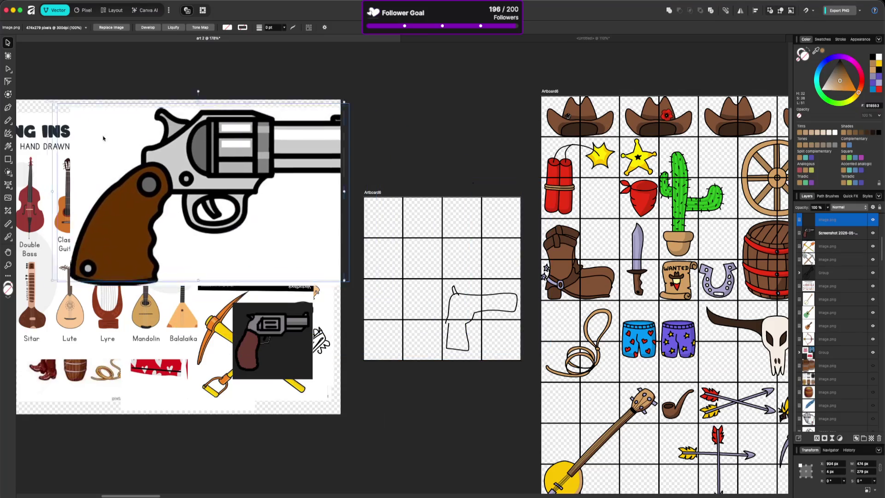
pyautogui.moveTo(318, 280)
pyautogui.mouseDown()
pyautogui.moveTo(229, 221)
pyautogui.moveTo(146, 185)
pyautogui.moveTo(295, 193)
pyautogui.mouseUp()
pyautogui.press('super+Tab')
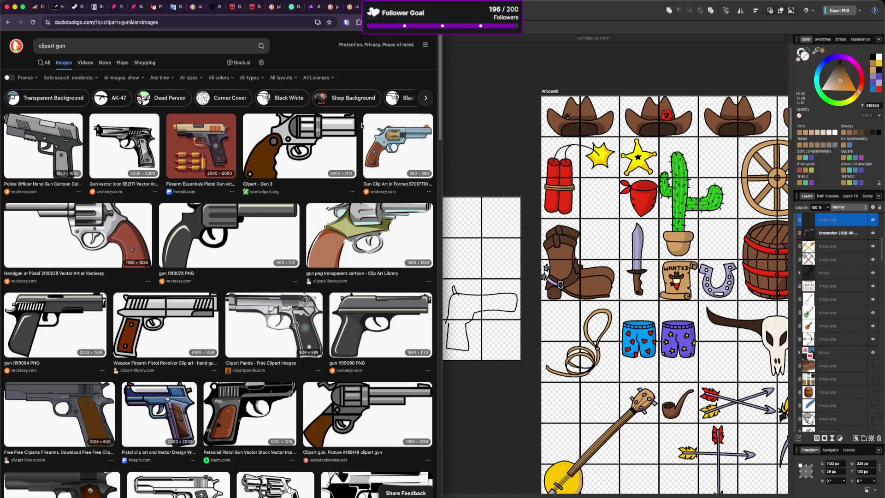
pyautogui.rightClick(401, 143)
pyautogui.click(428, 164)
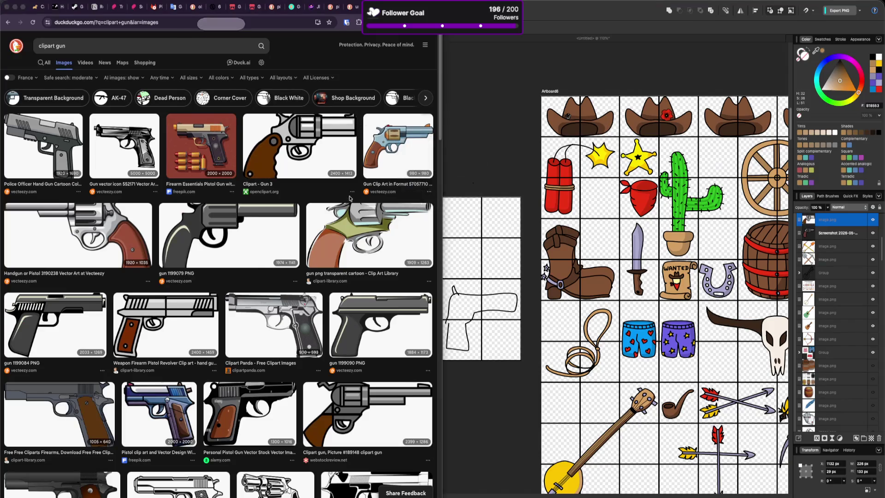
pyautogui.press('super+Tab')
pyautogui.press('super+v')
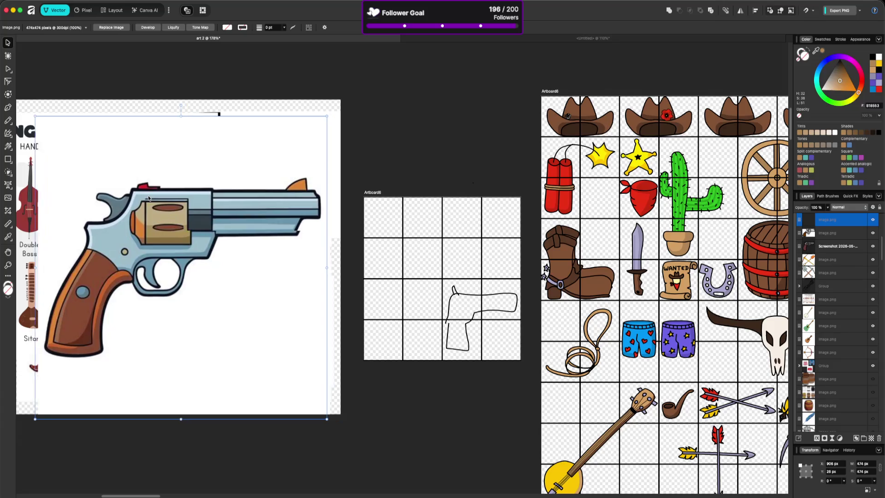
pyautogui.moveTo(327, 115); pyautogui.dragTo(162, 284)
# Step: Add another revolver from the search, flipped horizontally and shrunk to about 154 px
pyautogui.press('super+Tab')
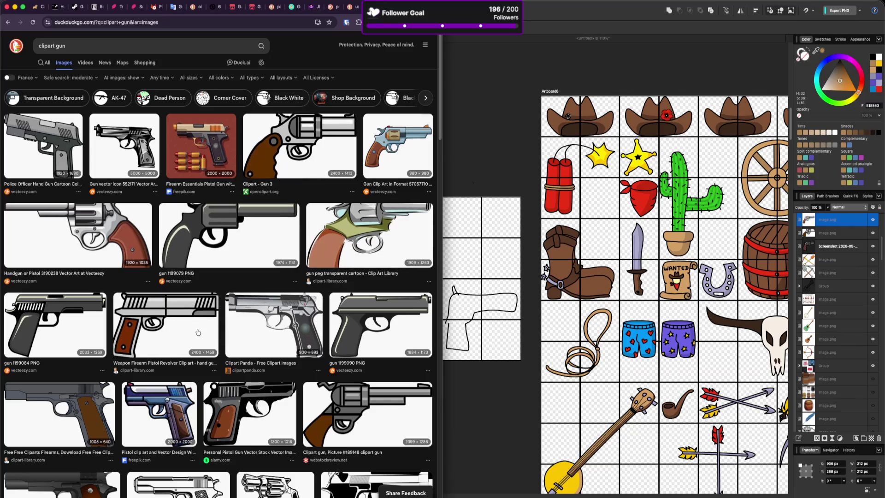
pyautogui.scroll(-15, 247, 413)
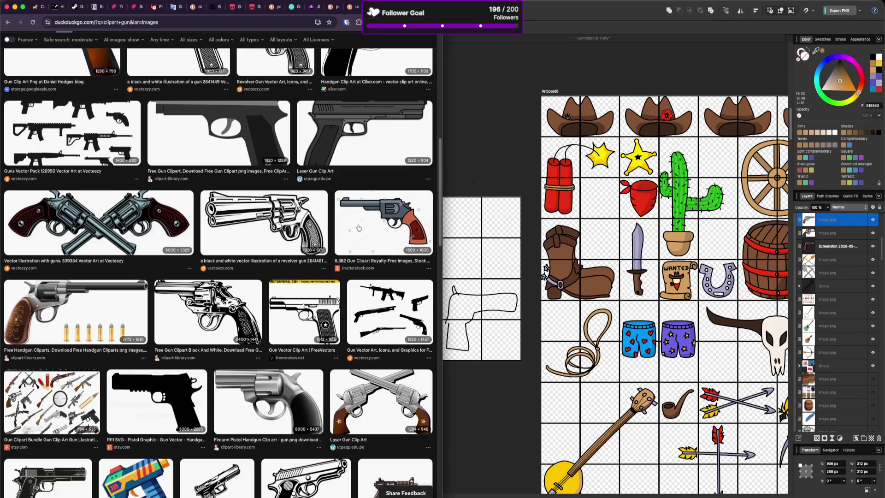
pyautogui.rightClick(369, 208)
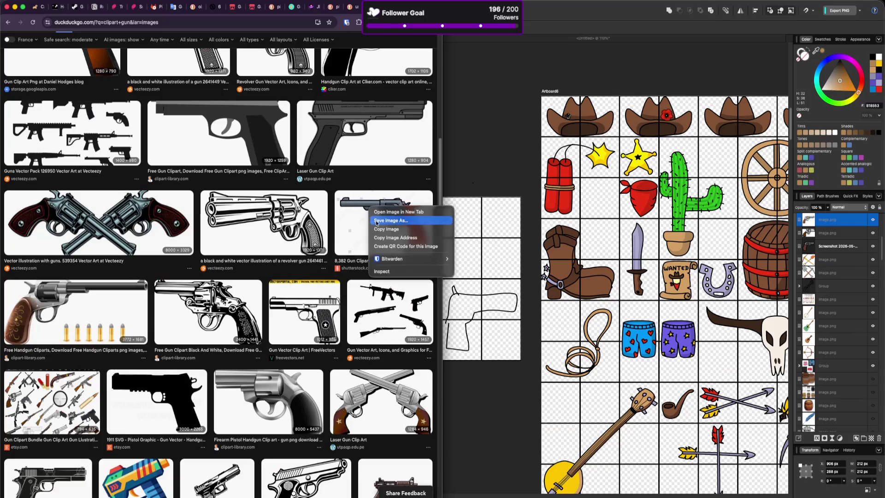
pyautogui.click(390, 230)
pyautogui.press('super+Tab')
pyautogui.press('super+v')
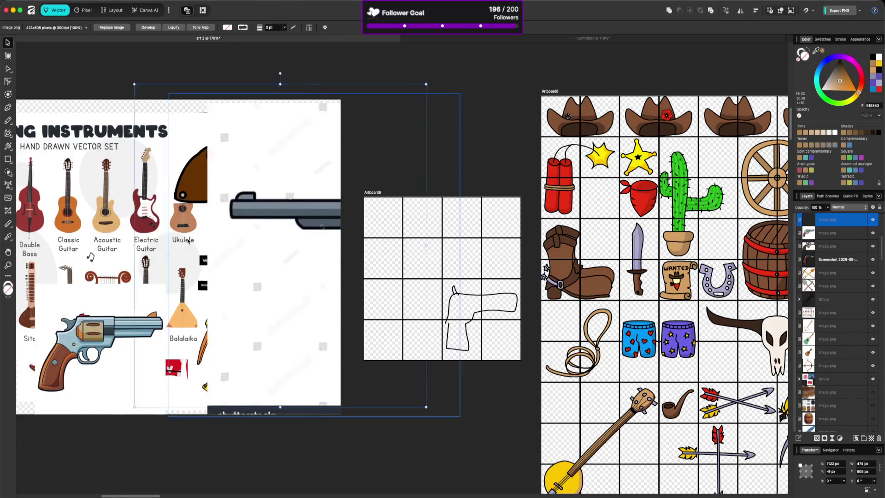
pyautogui.click(741, 11)
pyautogui.click(746, 21)
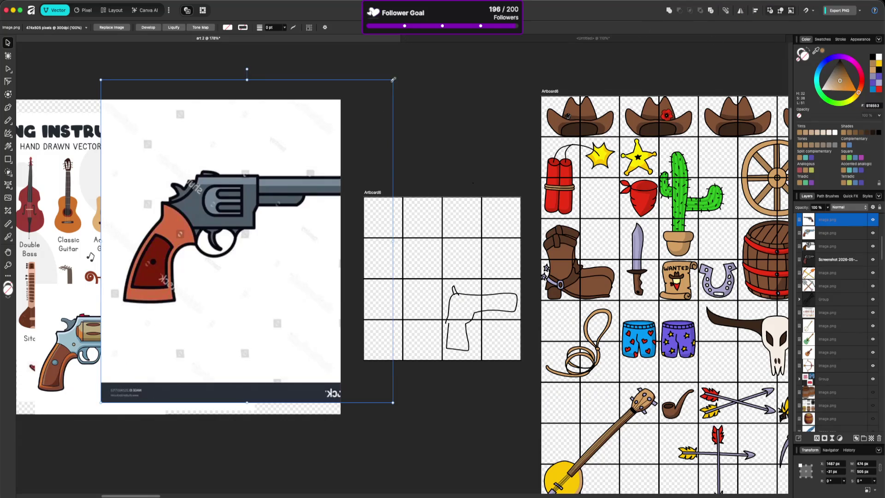
pyautogui.moveTo(393, 80); pyautogui.dragTo(195, 295)
# Step: Arrange the small, blue, dark and grey revolvers around the instruments and heading
pyautogui.moveTo(147, 350); pyautogui.dragTo(142, 169)
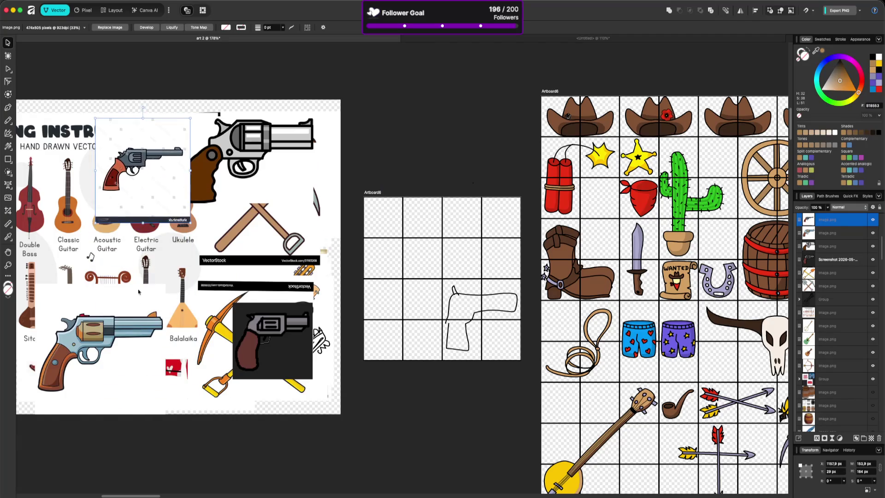
pyautogui.moveTo(135, 322); pyautogui.dragTo(199, 277)
pyautogui.moveTo(272, 341); pyautogui.dragTo(295, 264)
pyautogui.moveTo(188, 322)
pyautogui.mouseDown()
pyautogui.moveTo(221, 323)
pyautogui.moveTo(211, 319)
pyautogui.mouseUp()
pyautogui.moveTo(208, 184); pyautogui.dragTo(226, 187)
pyautogui.moveTo(167, 180); pyautogui.dragTo(166, 211)
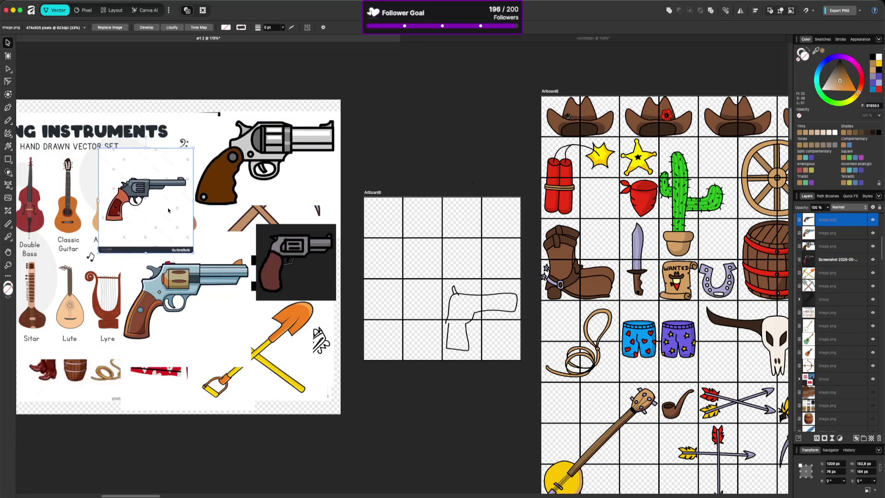
pyautogui.click(407, 217)
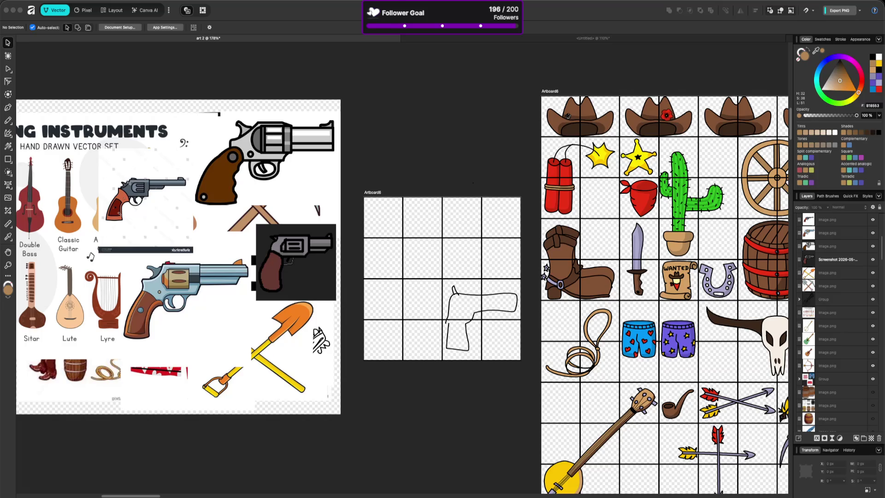
pyautogui.press('super+Tab')
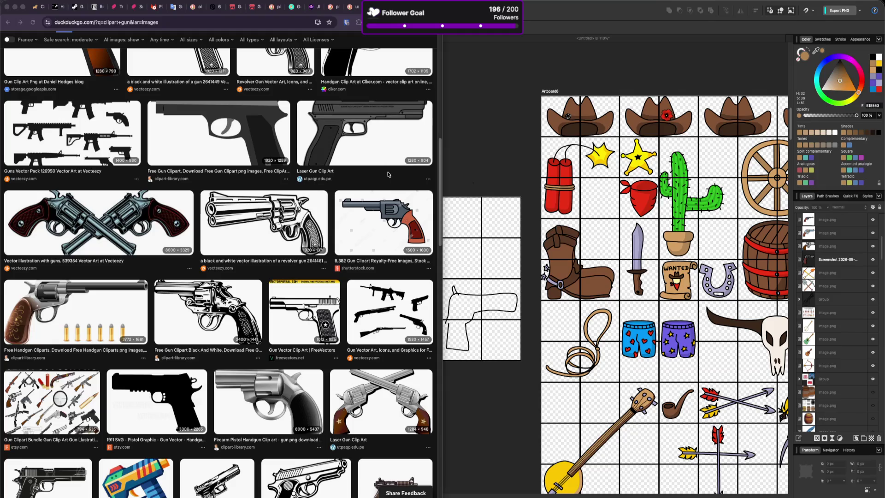
# Step: Paste the deputy game screenshot, shrink it, and tuck it beneath the revolver cliparts
pyautogui.press('super+Tab')
pyautogui.press('super+v')
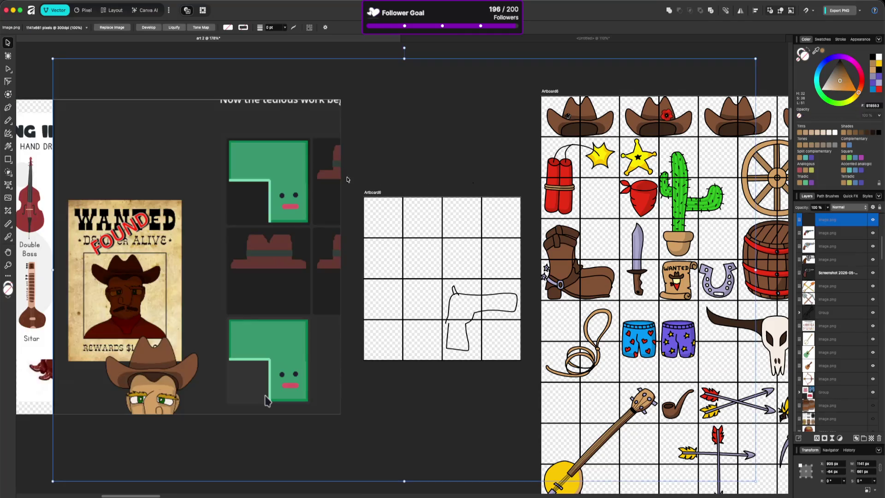
pyautogui.moveTo(317, 174); pyautogui.dragTo(273, 168)
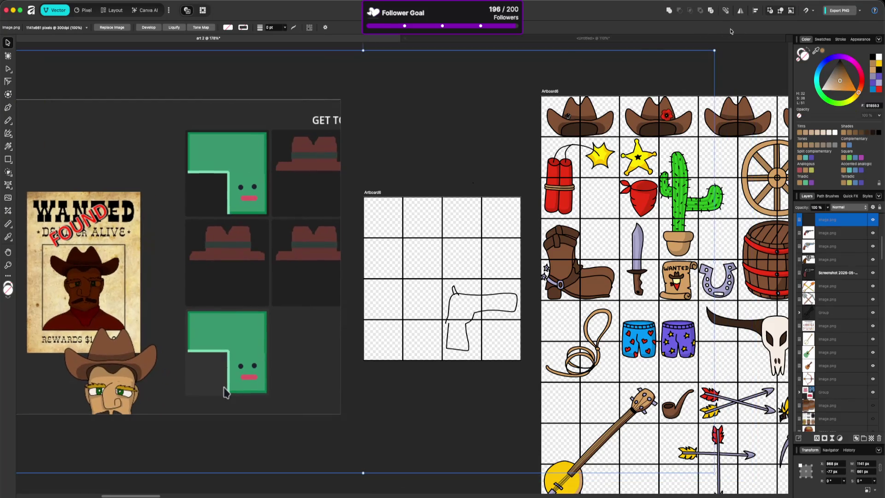
pyautogui.moveTo(714, 50)
pyautogui.mouseDown()
pyautogui.moveTo(433, 179)
pyautogui.moveTo(318, 246)
pyautogui.mouseUp()
pyautogui.moveTo(248, 352)
pyautogui.mouseDown()
pyautogui.moveTo(277, 392)
pyautogui.moveTo(295, 399)
pyautogui.moveTo(311, 434)
pyautogui.moveTo(313, 424)
pyautogui.mouseUp()
pyautogui.click(424, 167)
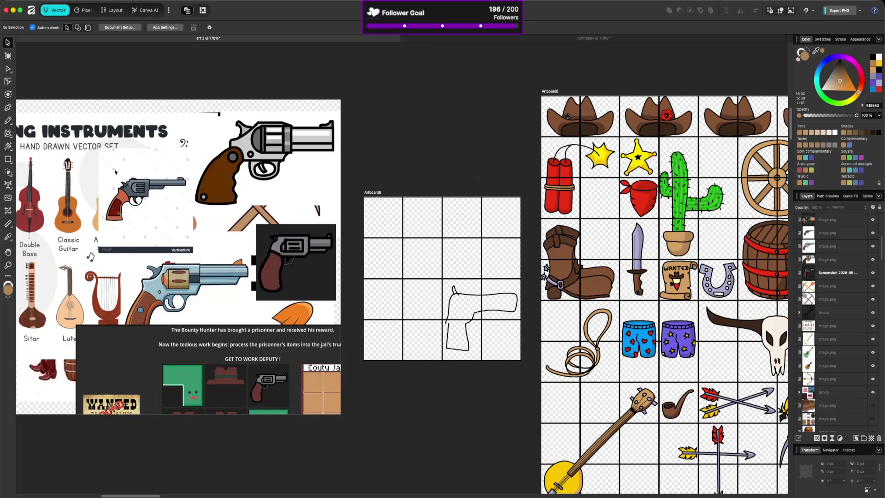
# Step: Drag the dark revolver screenshot onto the grid artboard's top-left cells
pyautogui.click(9, 118)
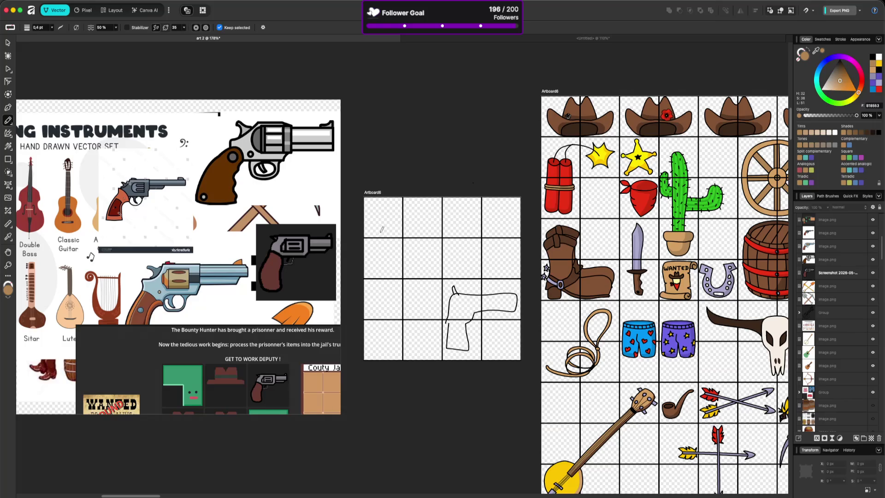
pyautogui.press('v')
pyautogui.moveTo(304, 262); pyautogui.dragTo(407, 237)
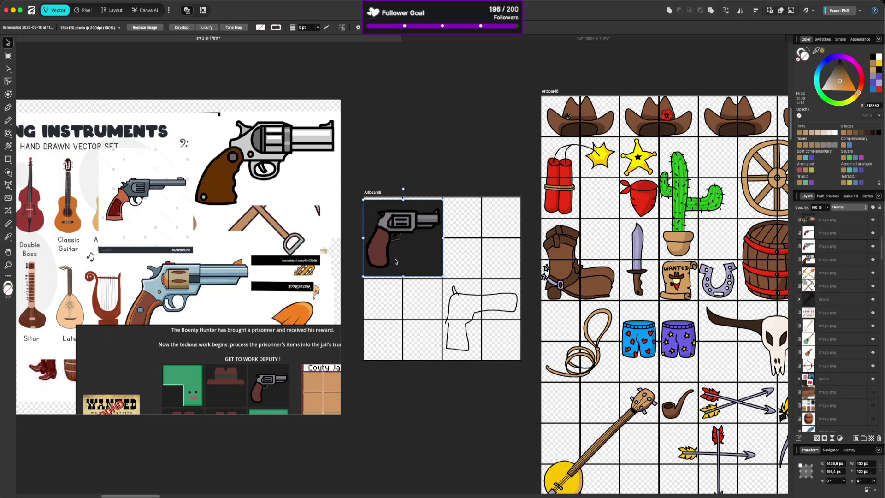
# Step: Trace a tan fill shape over the revolver's grip with the Pencil
pyautogui.press('n')
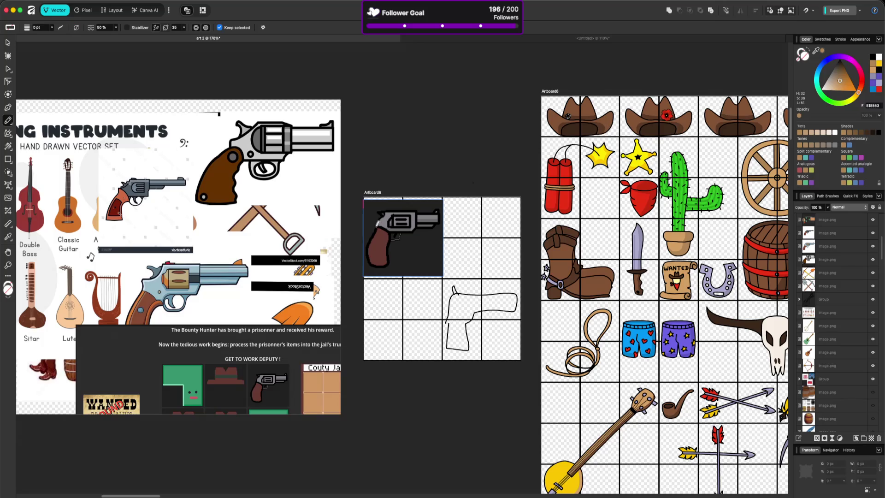
pyautogui.press('Escape')
pyautogui.moveTo(374, 229)
pyautogui.mouseDown()
pyautogui.moveTo(367, 262)
pyautogui.moveTo(383, 231)
pyautogui.moveTo(392, 261)
pyautogui.moveTo(379, 234)
pyautogui.moveTo(389, 229)
pyautogui.moveTo(379, 225)
pyautogui.moveTo(393, 224)
pyautogui.mouseUp()
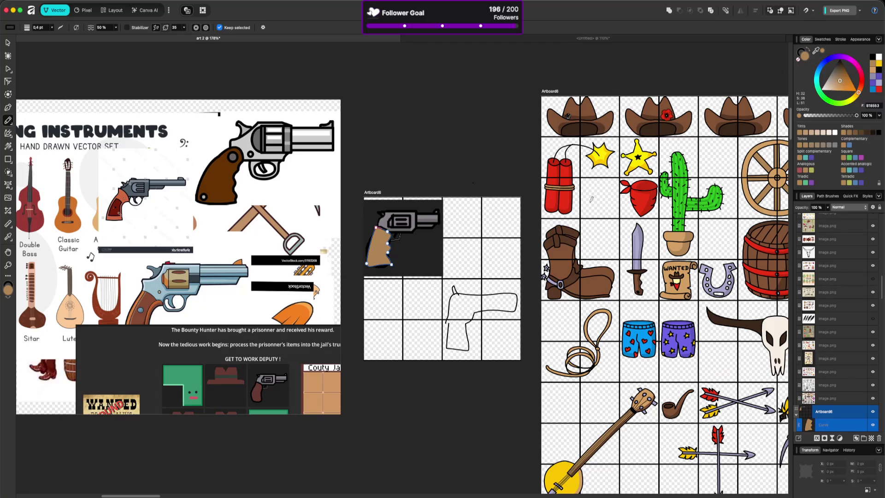
# Step: Fade the revolver reference screenshot to 47% opacity
pyautogui.press('v')
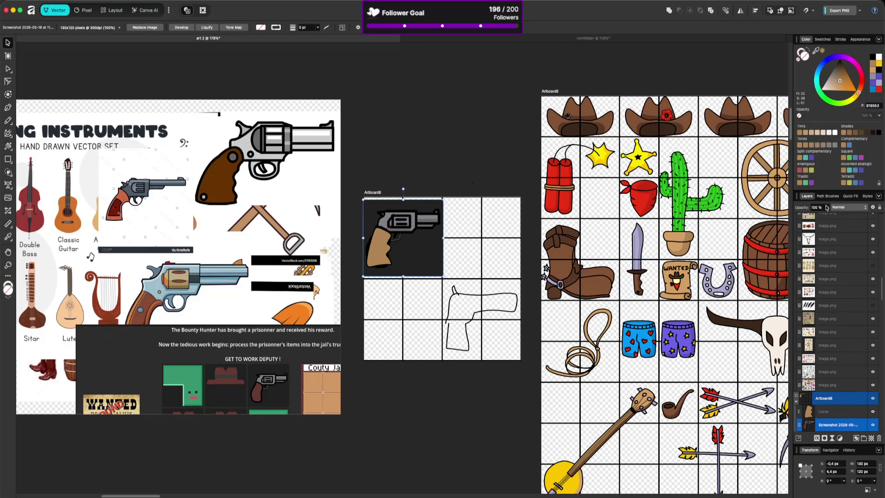
pyautogui.click(828, 207)
pyautogui.moveTo(825, 215); pyautogui.dragTo(796, 216)
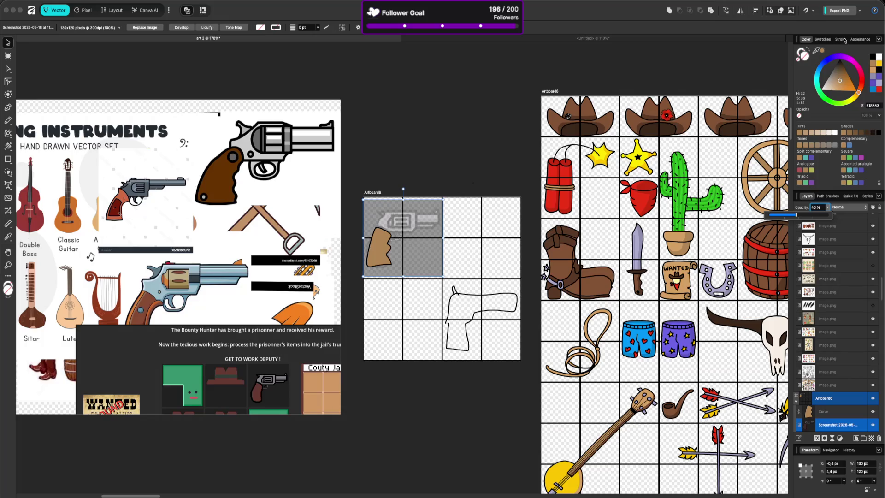
# Step: Extend the tan grip shape along the frame and barrel, redrawing a shorter barrel stroke, and start the hammer
pyautogui.click(840, 39)
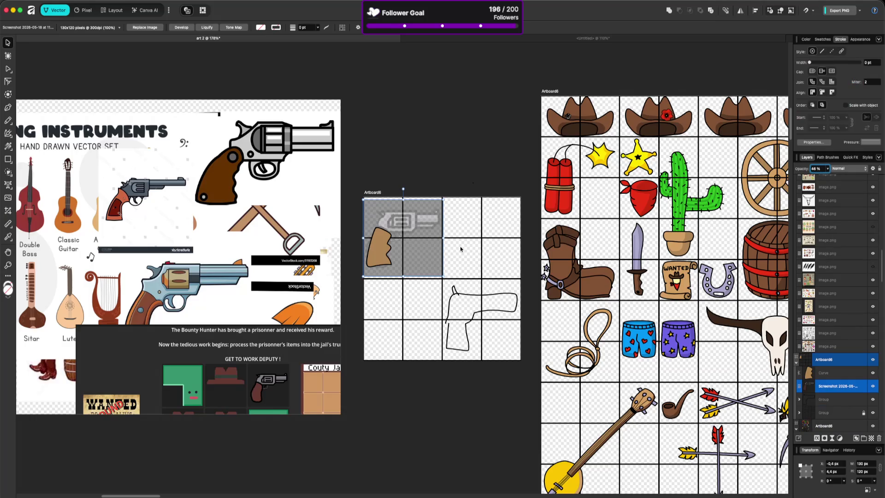
pyautogui.click(386, 255)
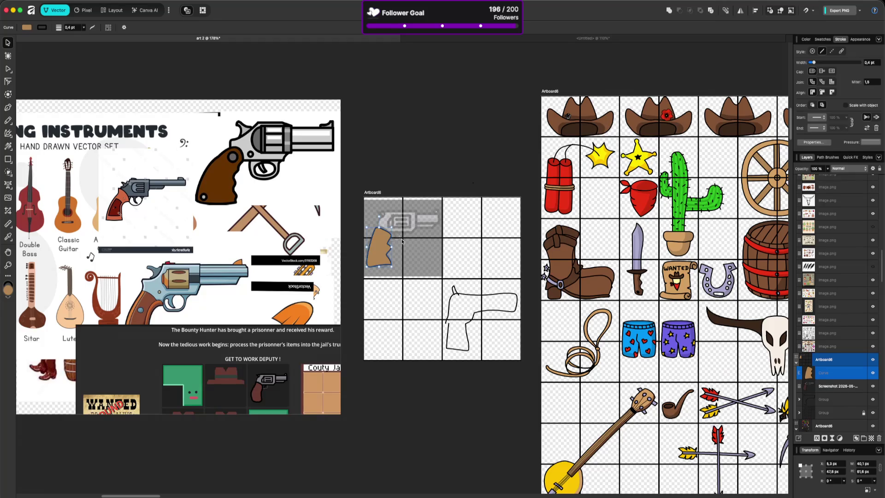
pyautogui.press('n')
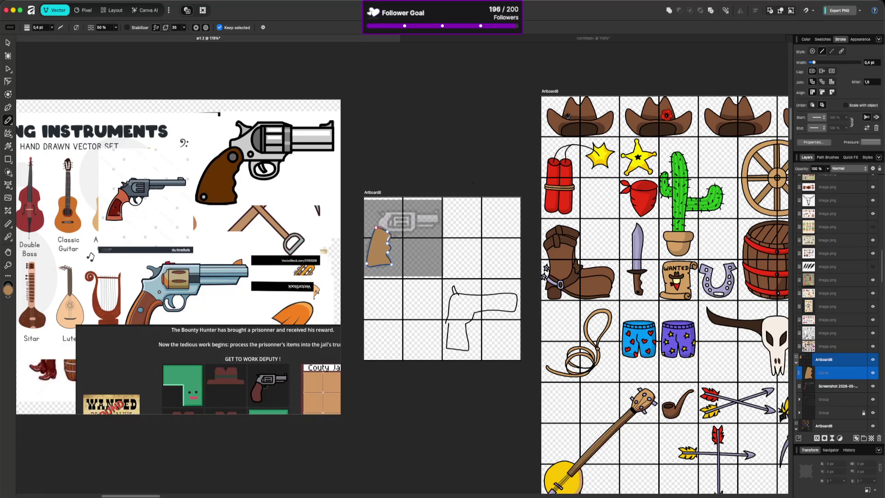
pyautogui.moveTo(389, 239)
pyautogui.mouseDown()
pyautogui.moveTo(417, 228)
pyautogui.moveTo(420, 211)
pyautogui.moveTo(385, 208)
pyautogui.moveTo(378, 227)
pyautogui.moveTo(393, 231)
pyautogui.moveTo(436, 212)
pyautogui.mouseUp()
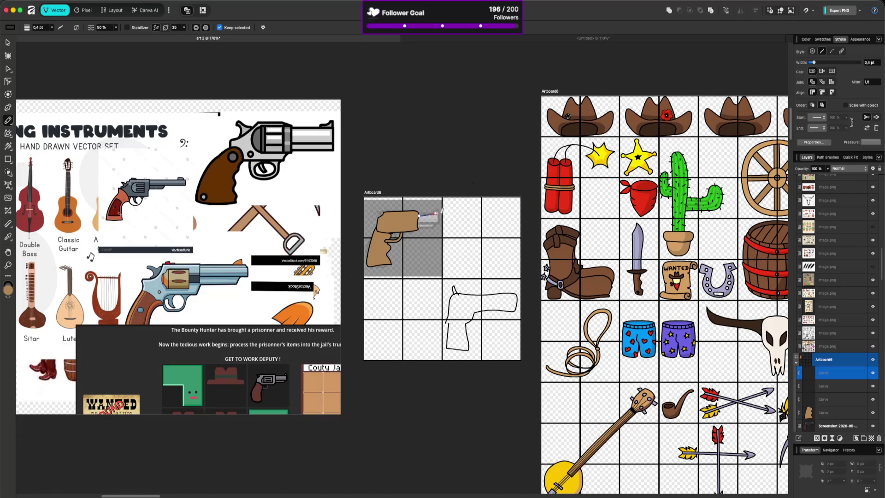
pyautogui.hotkey('ctrl', 'z')
pyautogui.moveTo(432, 214)
pyautogui.mouseDown()
pyautogui.moveTo(420, 214)
pyautogui.moveTo(438, 210)
pyautogui.moveTo(418, 225)
pyautogui.moveTo(418, 212)
pyautogui.moveTo(436, 218)
pyautogui.moveTo(414, 227)
pyautogui.moveTo(417, 217)
pyautogui.moveTo(437, 215)
pyautogui.mouseUp()
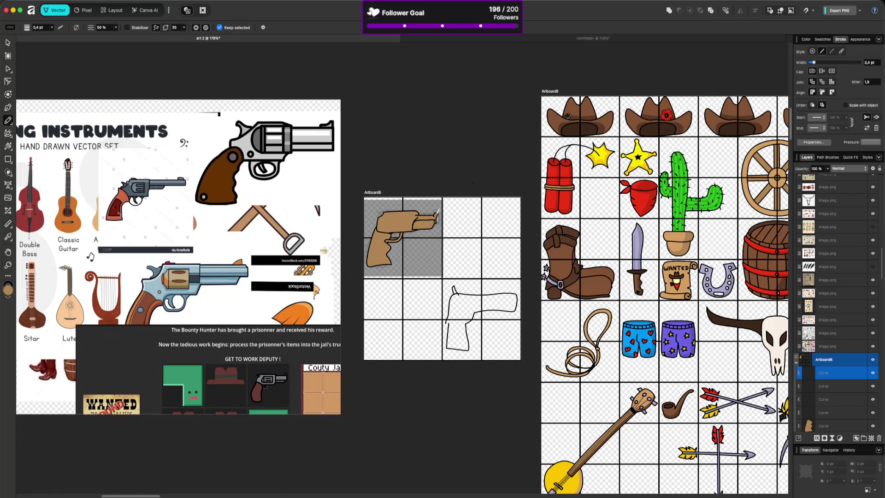
pyautogui.moveTo(383, 213); pyautogui.dragTo(388, 214)
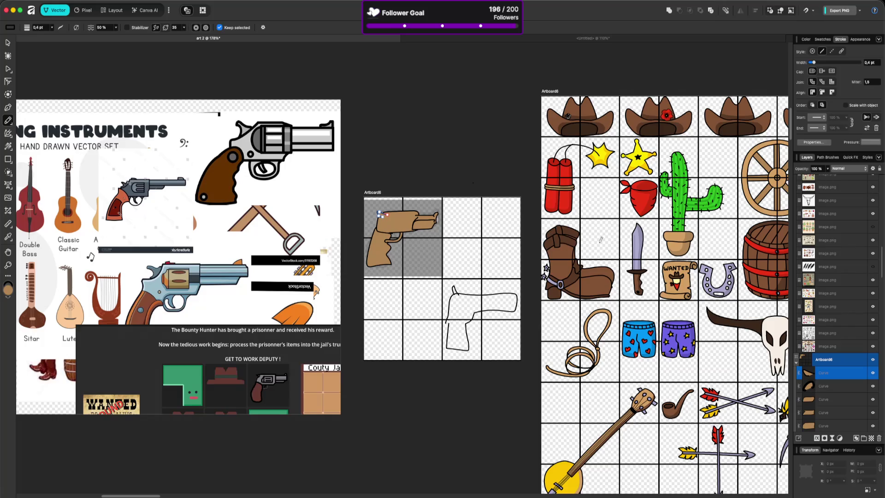
# Step: Hide the gun-barrel curve to reveal the reference underneath
pyautogui.press('a')
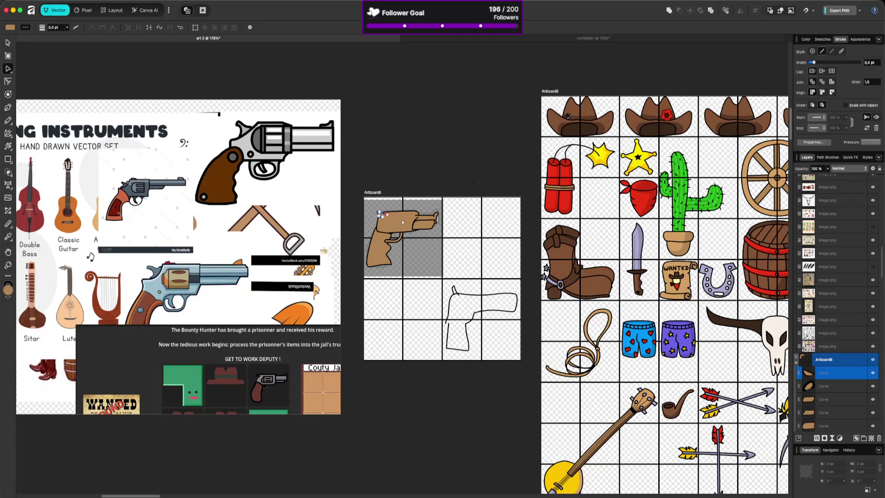
pyautogui.click(402, 223)
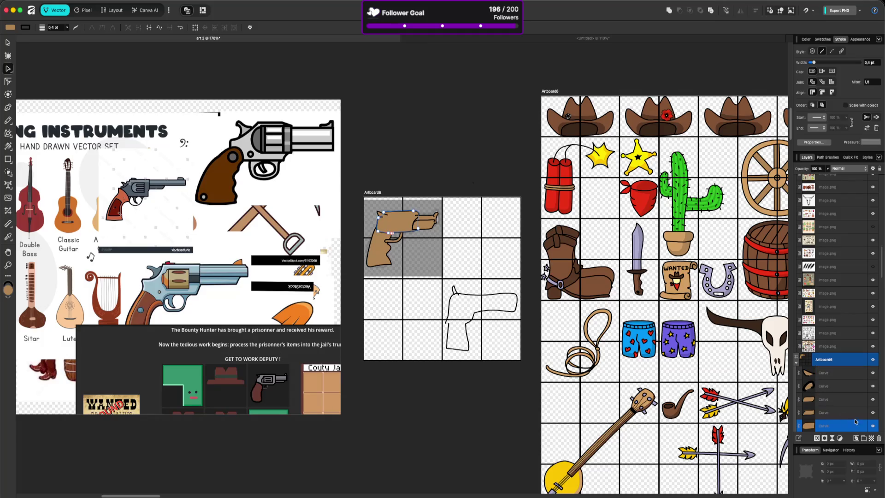
pyautogui.click(874, 427)
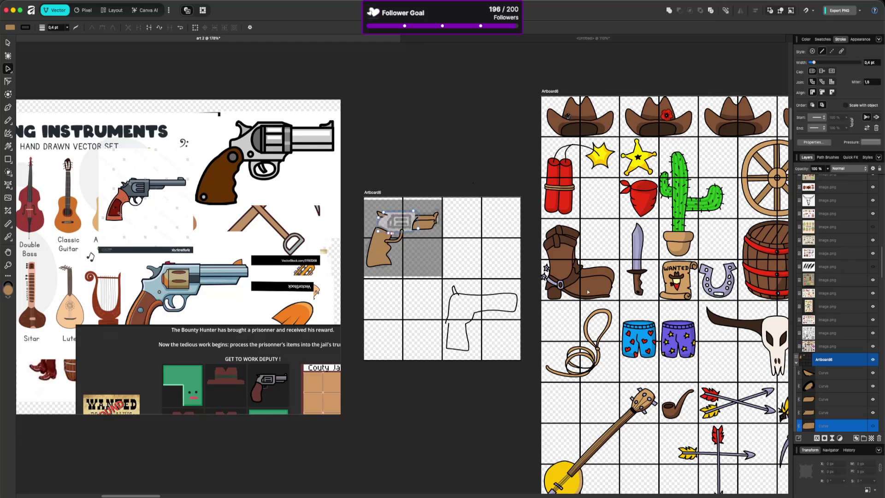
# Step: Draw a tan shape over the gun's cylinder and hide the pale strokes layer
pyautogui.press('n')
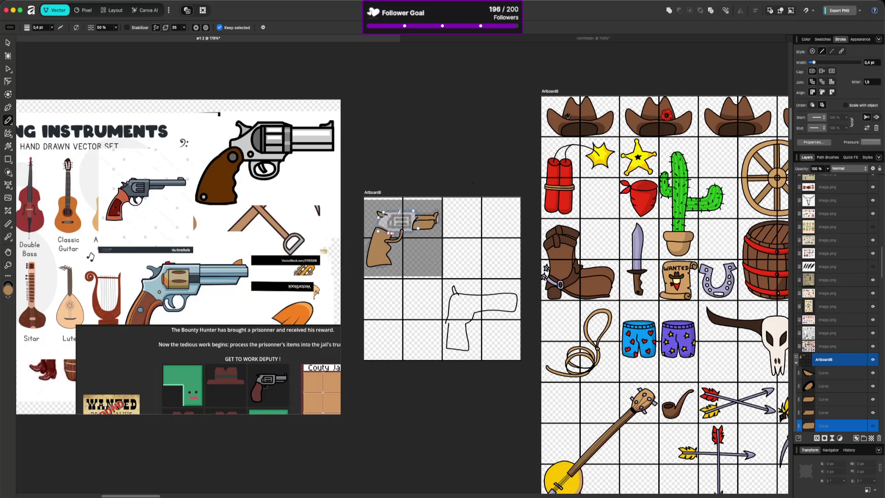
pyautogui.moveTo(394, 212)
pyautogui.mouseDown()
pyautogui.moveTo(395, 224)
pyautogui.moveTo(412, 226)
pyautogui.moveTo(408, 210)
pyautogui.moveTo(388, 219)
pyautogui.moveTo(395, 226)
pyautogui.moveTo(401, 215)
pyautogui.moveTo(399, 226)
pyautogui.moveTo(417, 229)
pyautogui.mouseUp()
pyautogui.scroll(-2, 866, 392)
pyautogui.scroll(-1, 866, 396)
pyautogui.click(874, 422)
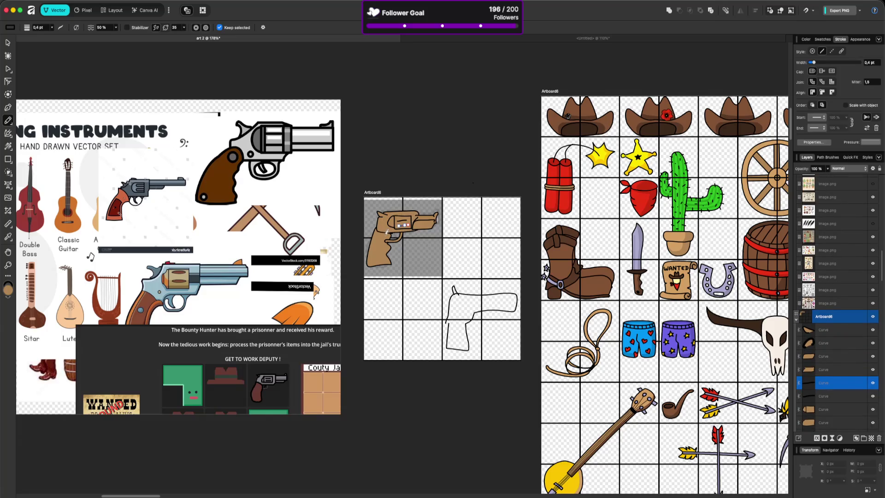
pyautogui.scroll(3, 384, 236)
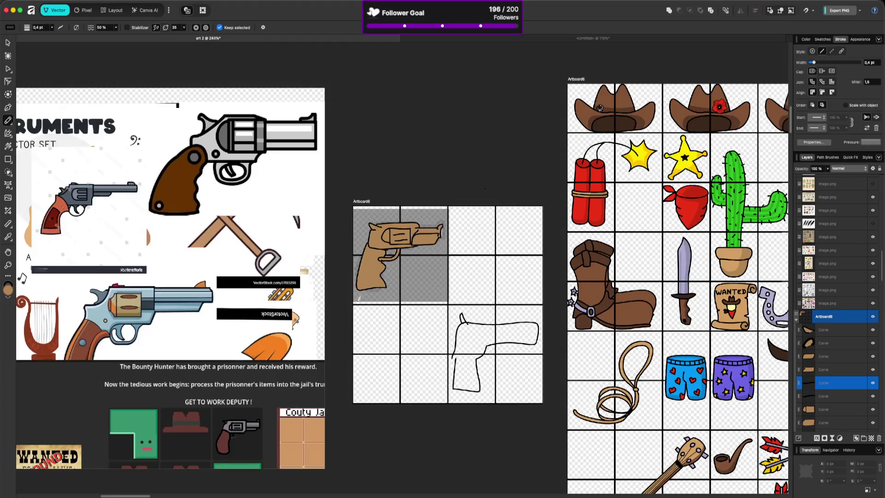
# Step: Move the game screenshot out of the way on the reference board
pyautogui.scroll(-3, 357, 303)
pyautogui.press('v')
pyautogui.moveTo(220, 409); pyautogui.dragTo(230, 305)
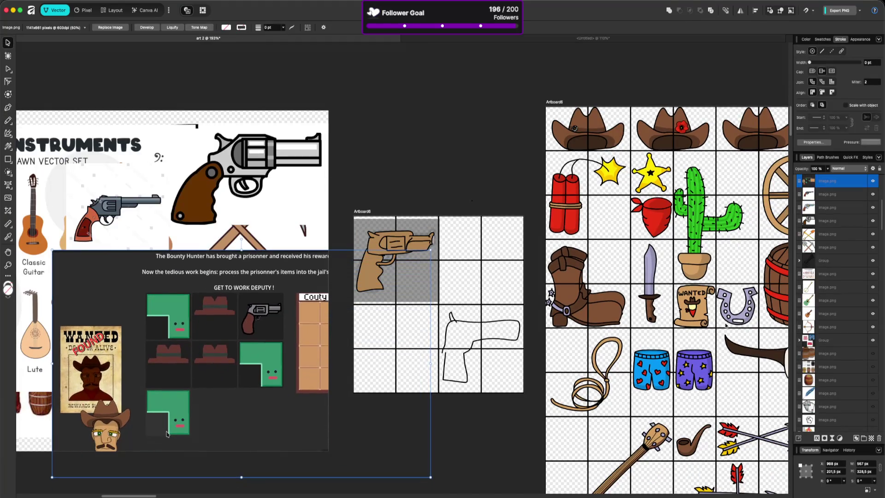
pyautogui.moveTo(233, 339); pyautogui.dragTo(334, 416)
# Step: Bring the blue revolver image to the front and move the game screenshot up-left
pyautogui.rightClick(163, 301)
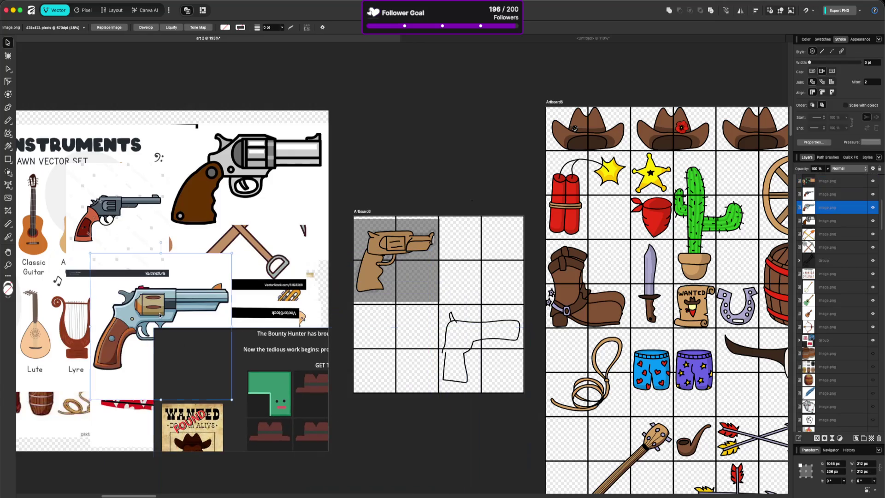
pyautogui.moveTo(220, 427)
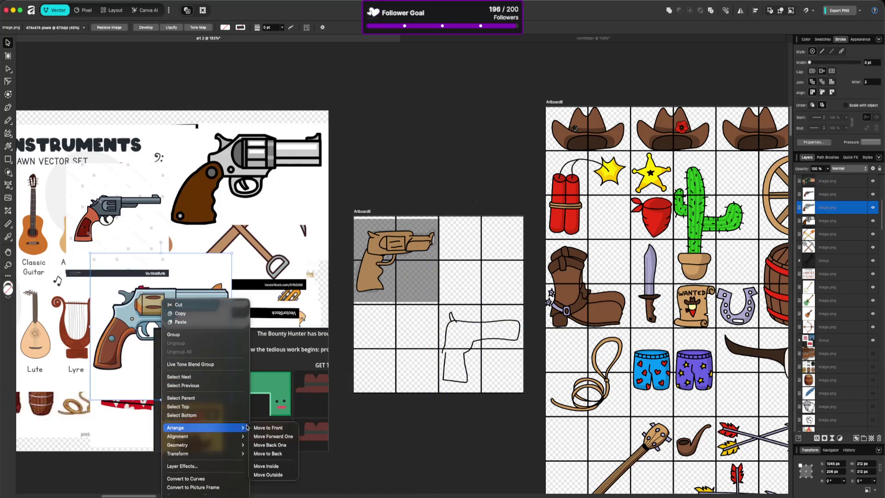
pyautogui.click(268, 428)
pyautogui.moveTo(270, 377)
pyautogui.mouseDown()
pyautogui.moveTo(235, 303)
pyautogui.moveTo(170, 290)
pyautogui.mouseUp()
pyautogui.scroll(2, 368, 241)
pyautogui.scroll(2, 367, 241)
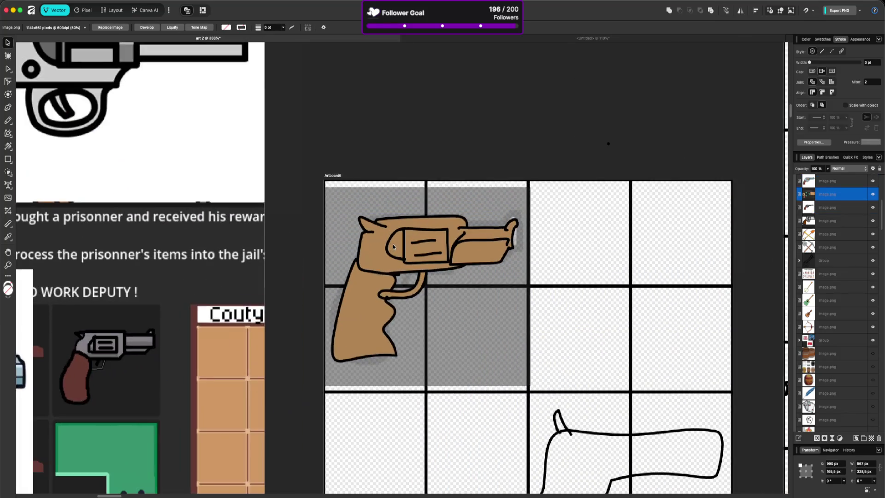
pyautogui.scroll(-3, 371, 309)
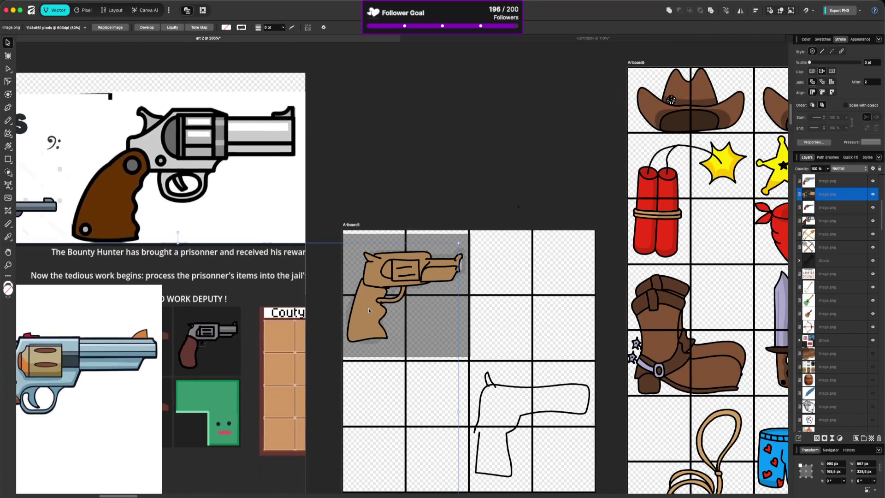
# Step: Recolour the gun's grip with the darker brown sampled from the boot
pyautogui.click(369, 307)
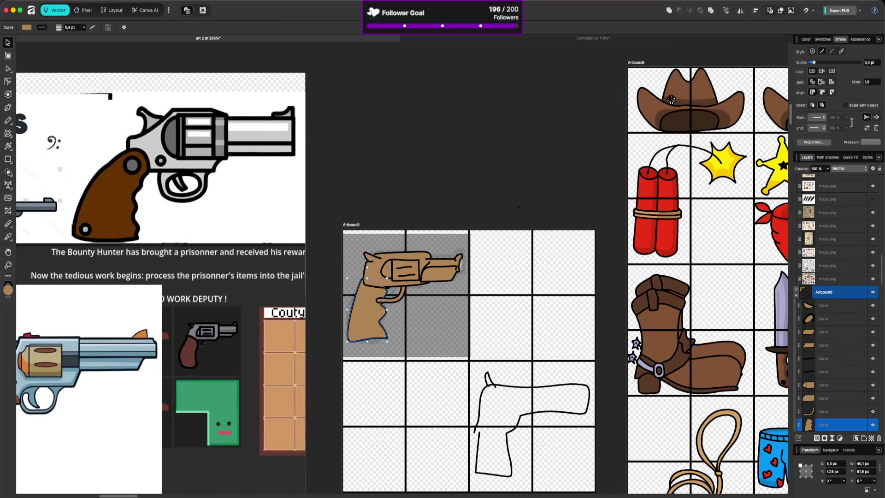
pyautogui.click(806, 40)
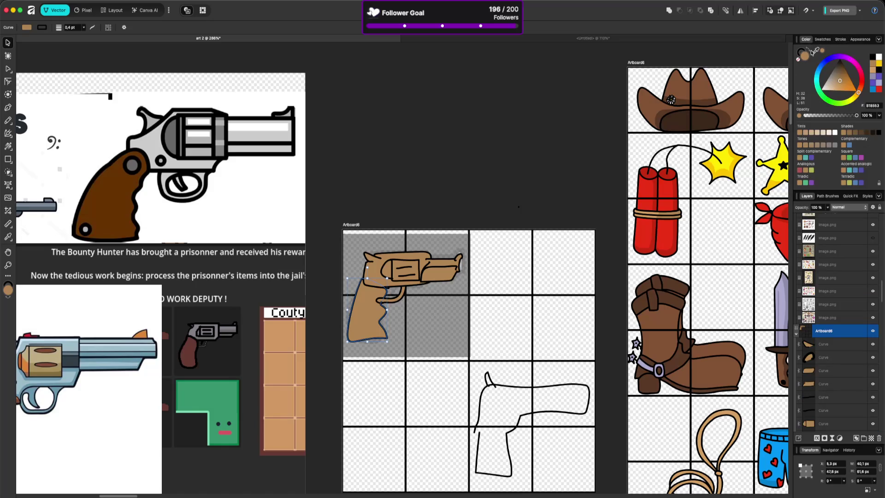
pyautogui.click(665, 325)
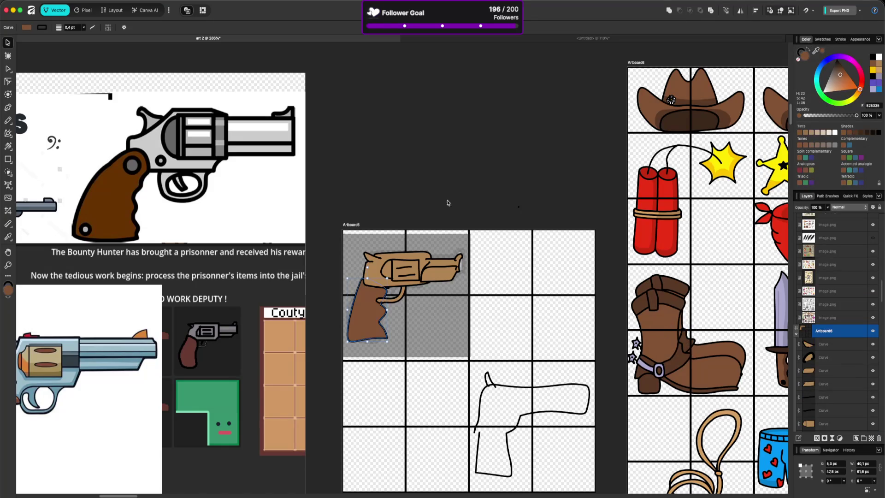
pyautogui.click(448, 203)
# Step: Fill the trigger guard, frame and barrel pieces with the knife's lavender
pyautogui.click(403, 295)
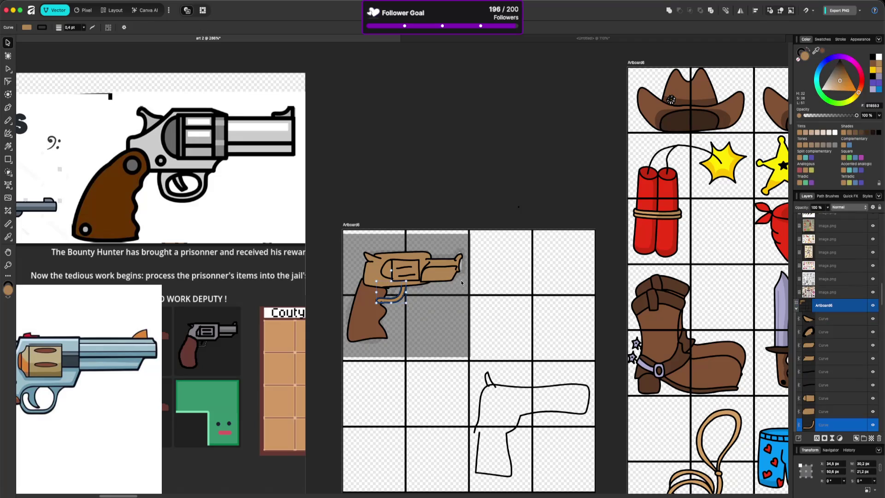
pyautogui.keyDown('shift'); pyautogui.click(383, 269); pyautogui.keyUp('shift')
pyautogui.keyDown('shift'); pyautogui.click(372, 257); pyautogui.keyUp('shift')
pyautogui.keyDown('shift'); pyautogui.click(390, 268); pyautogui.keyUp('shift')
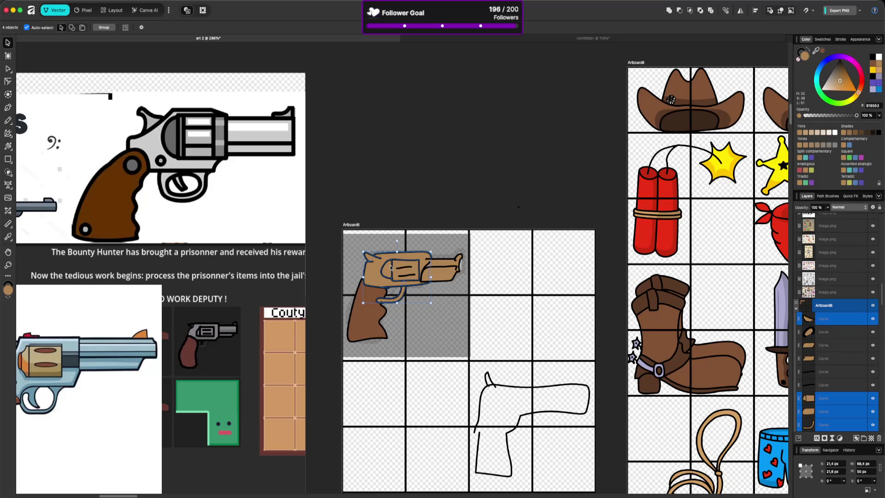
pyautogui.keyDown('shift'); pyautogui.click(442, 266); pyautogui.keyUp('shift')
pyautogui.keyDown('shift'); pyautogui.click(459, 260); pyautogui.keyUp('shift')
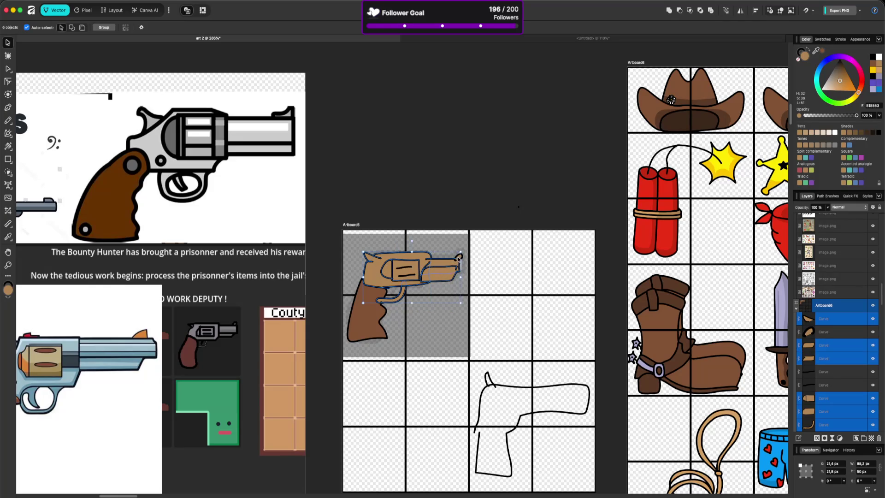
pyautogui.keyDown('shift'); pyautogui.click(459, 260); pyautogui.keyUp('shift')
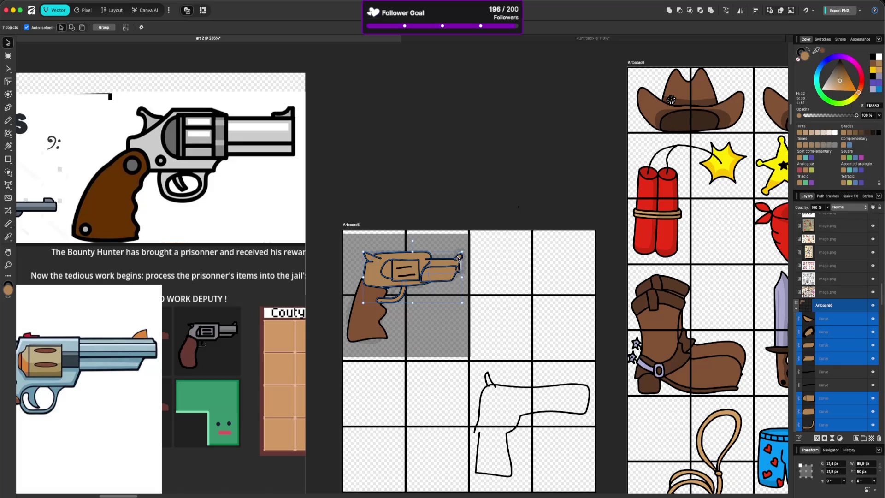
pyautogui.click(817, 51)
pyautogui.click(782, 291)
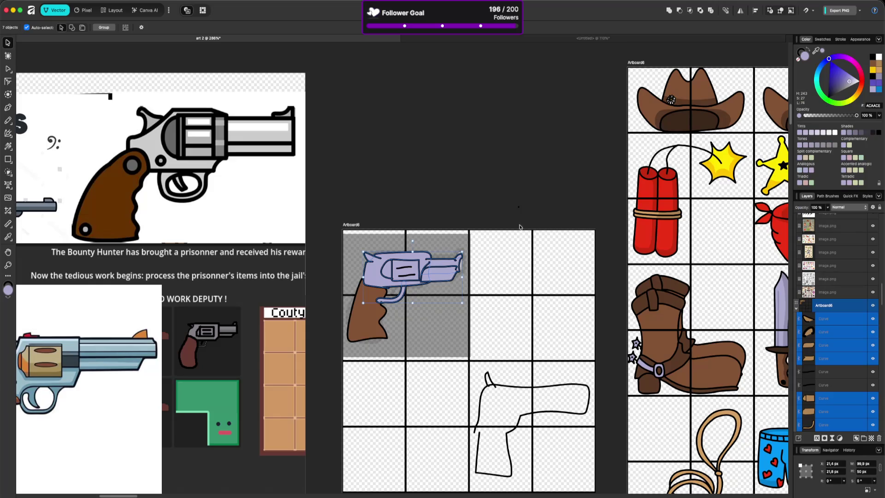
pyautogui.click(522, 219)
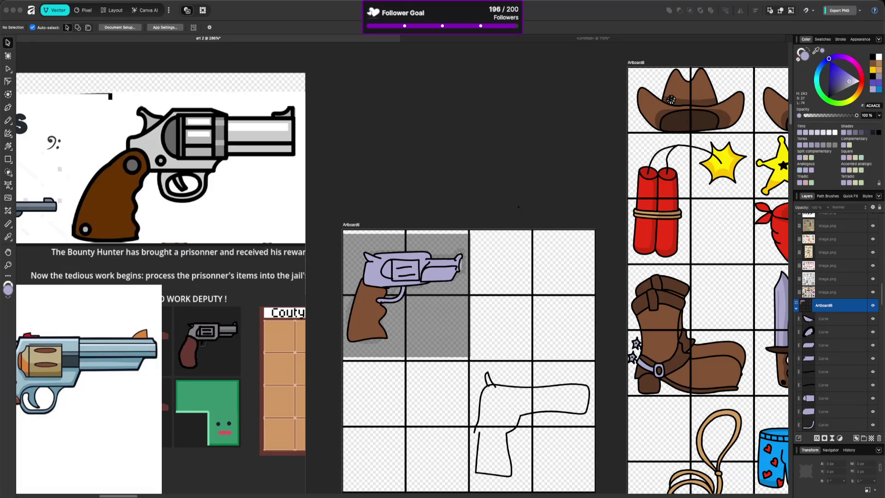
pyautogui.click(380, 304)
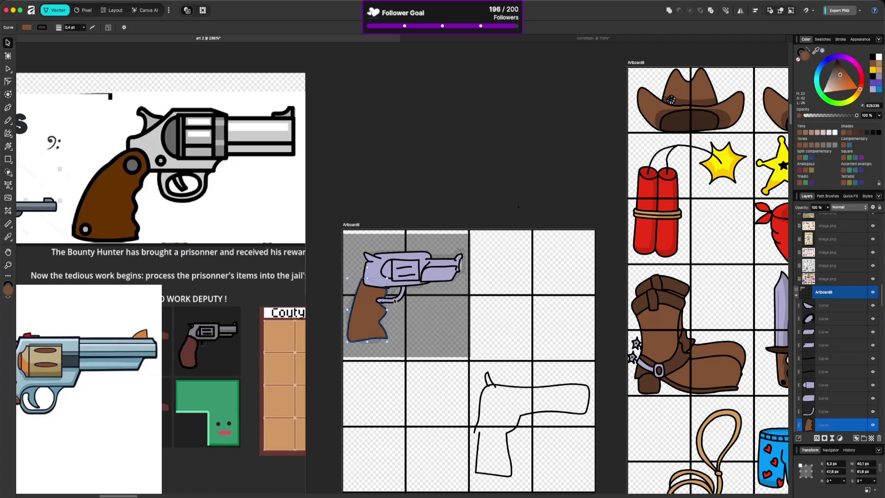
# Step: Move the trigger-guard curve below the grip in the Layers panel
pyautogui.scroll(-3, 853, 394)
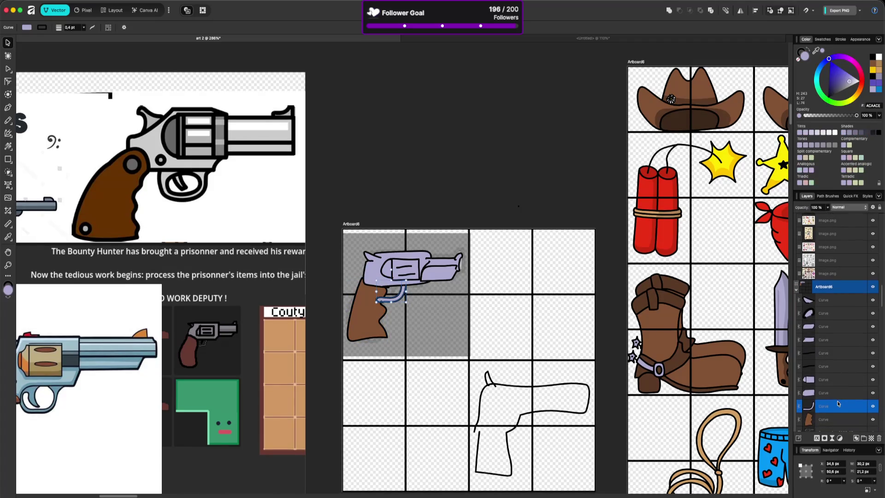
pyautogui.moveTo(841, 396); pyautogui.dragTo(840, 411)
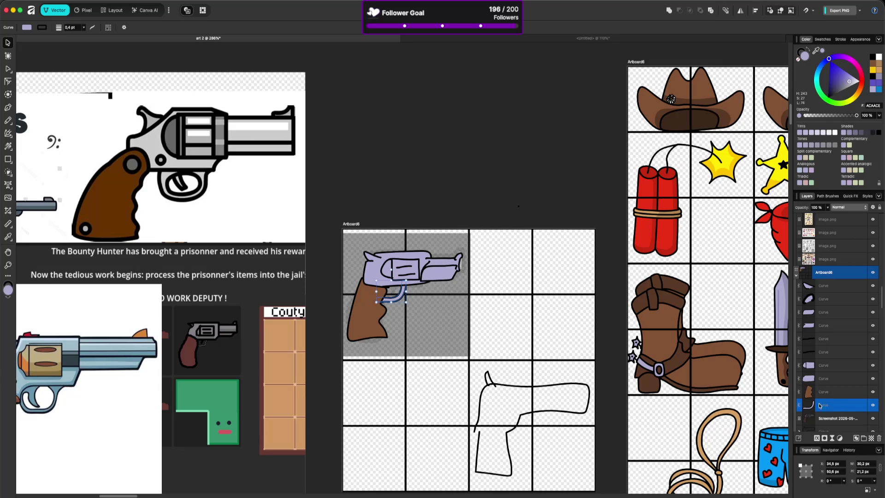
pyautogui.click(431, 310)
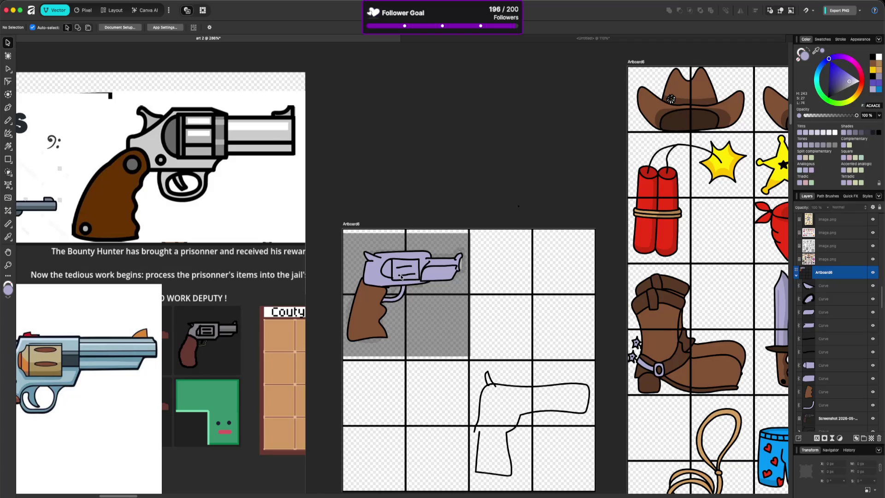
# Step: Nudge a node on the lavender gun-body outline
pyautogui.click(367, 300)
pyautogui.click(371, 279)
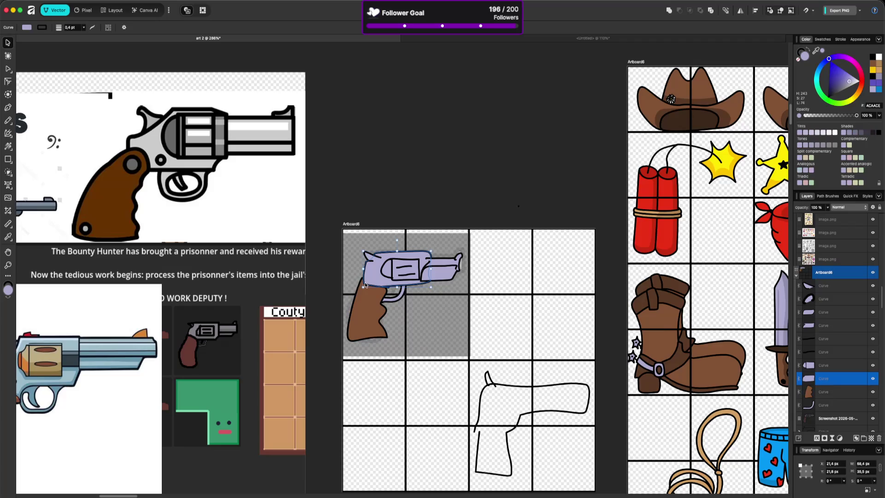
pyautogui.press('a')
pyautogui.click(361, 284)
pyautogui.moveTo(361, 284); pyautogui.dragTo(361, 276)
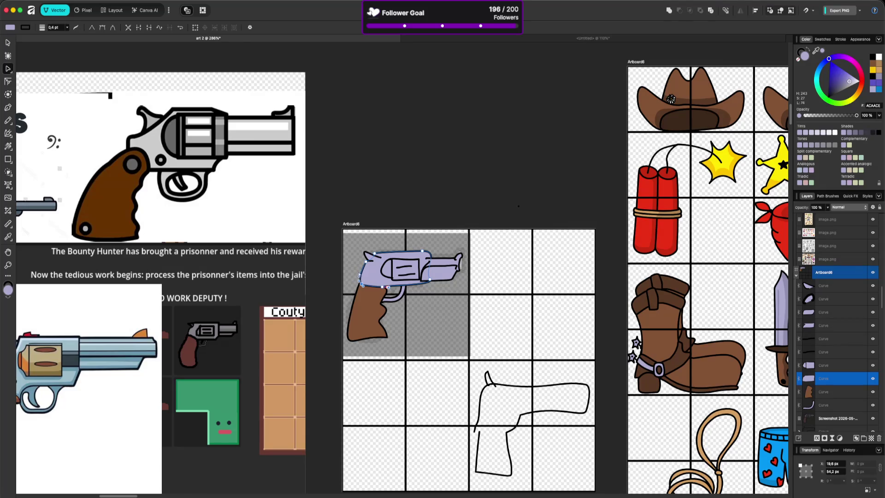
pyautogui.click(412, 285)
# Step: Bulge the brown grip's bottom edge and round off its bottom-right corner
pyautogui.click(388, 293)
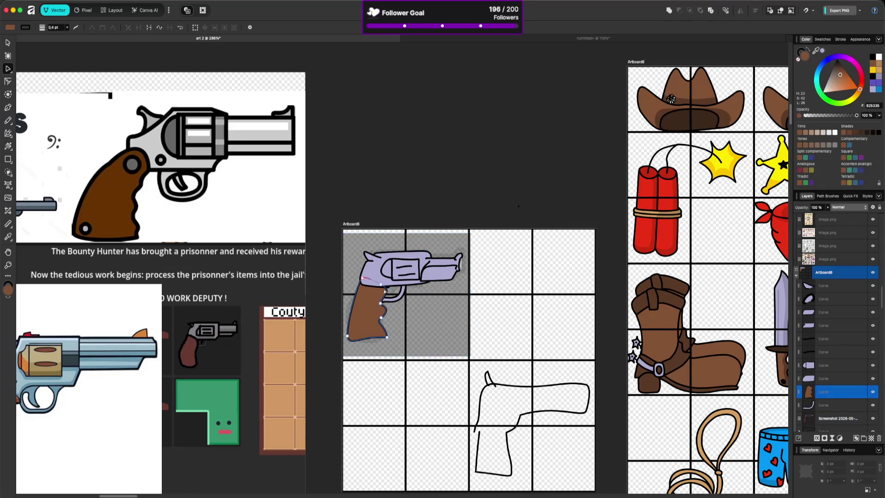
pyautogui.moveTo(371, 339); pyautogui.dragTo(376, 342)
pyautogui.click(386, 338)
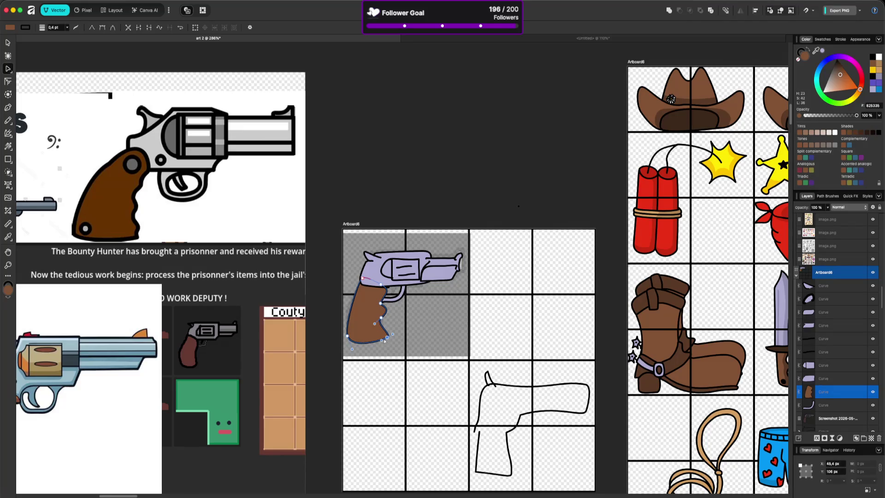
pyautogui.moveTo(385, 341)
pyautogui.mouseDown()
pyautogui.moveTo(387, 327)
pyautogui.moveTo(384, 338)
pyautogui.mouseUp()
pyautogui.click(404, 314)
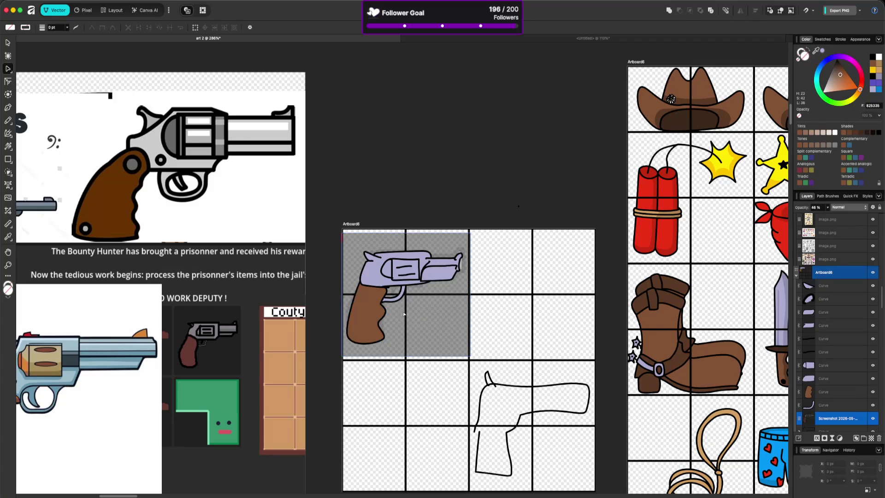
# Step: Fine-tune the height of a node on the grip's back edge
pyautogui.click(386, 291)
pyautogui.click(383, 282)
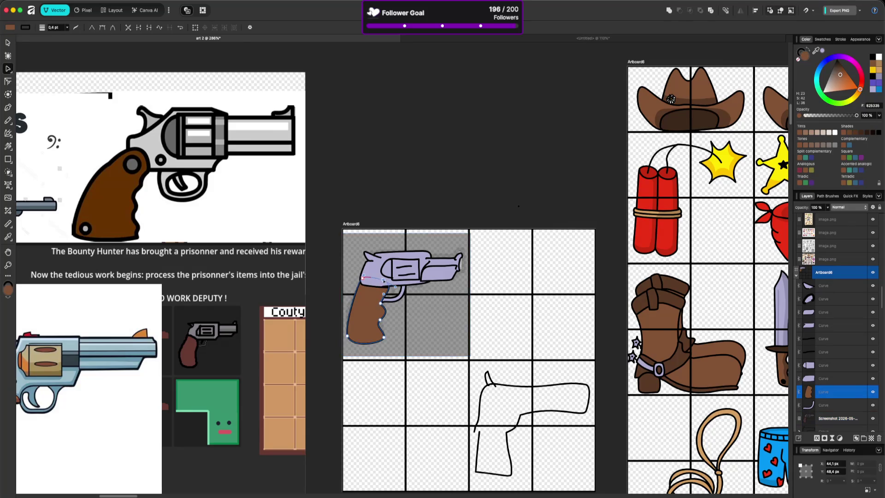
pyautogui.click(403, 313)
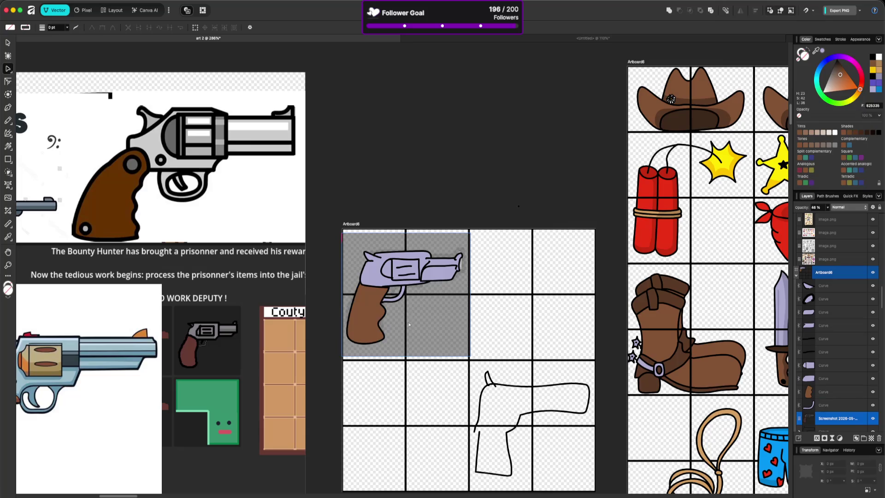
pyautogui.click(386, 302)
pyautogui.click(380, 303)
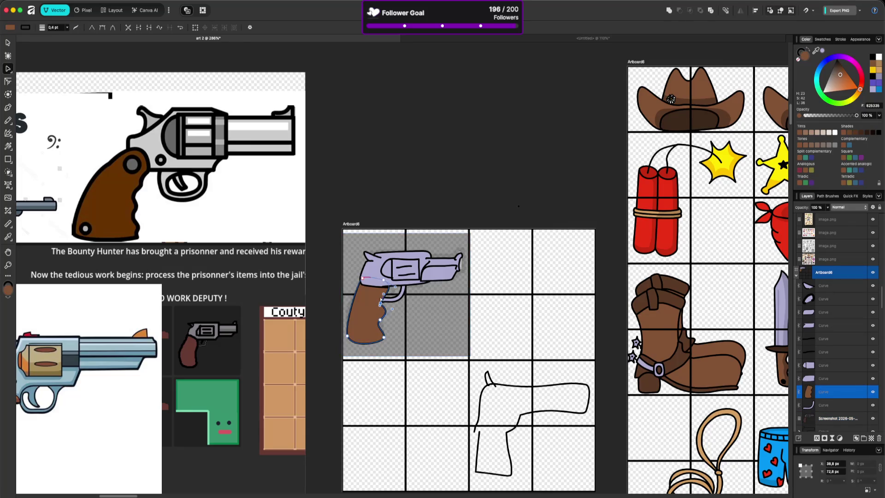
pyautogui.moveTo(379, 303); pyautogui.dragTo(379, 300)
pyautogui.moveTo(380, 299); pyautogui.dragTo(379, 301)
pyautogui.click(431, 328)
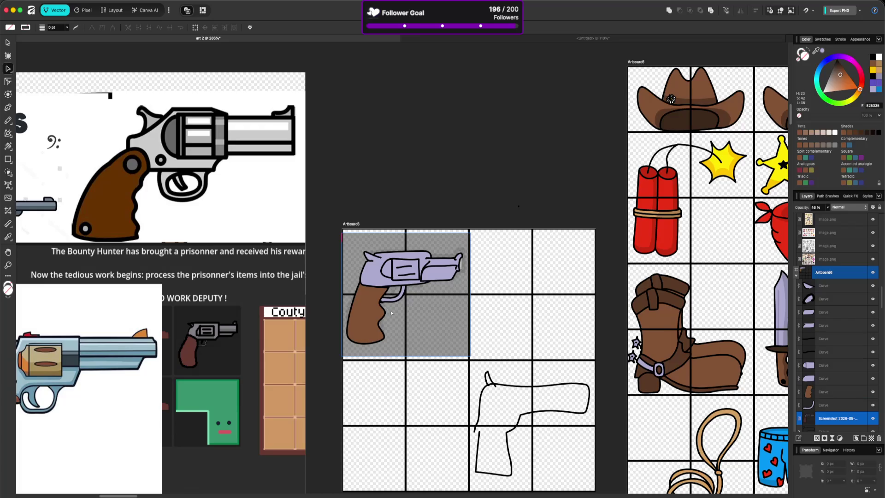
pyautogui.scroll(-1, 373, 312)
pyautogui.scroll(-5, 373, 312)
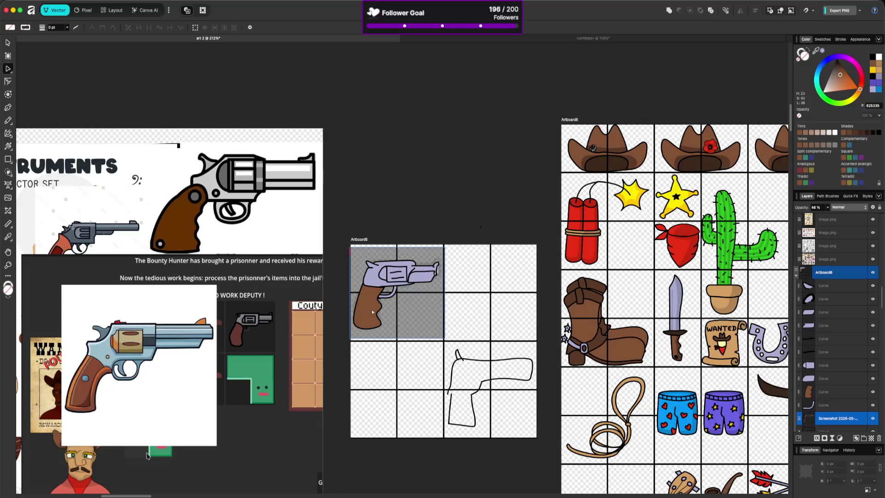
pyautogui.scroll(3, 372, 312)
pyautogui.scroll(-3, 386, 299)
pyautogui.scroll(5, 385, 299)
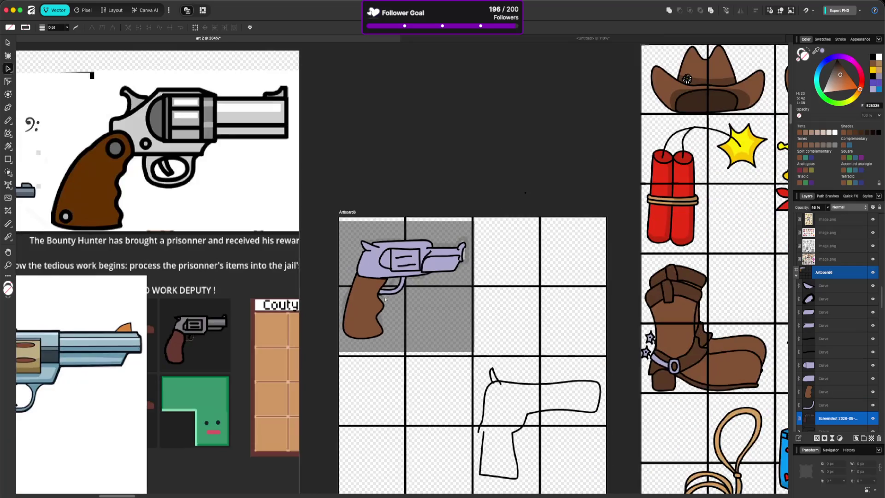
pyautogui.scroll(-1, 385, 295)
pyautogui.scroll(-3, 385, 296)
pyautogui.scroll(3, 385, 294)
pyautogui.scroll(2, 385, 293)
pyautogui.hscroll(-2, 386, 293)
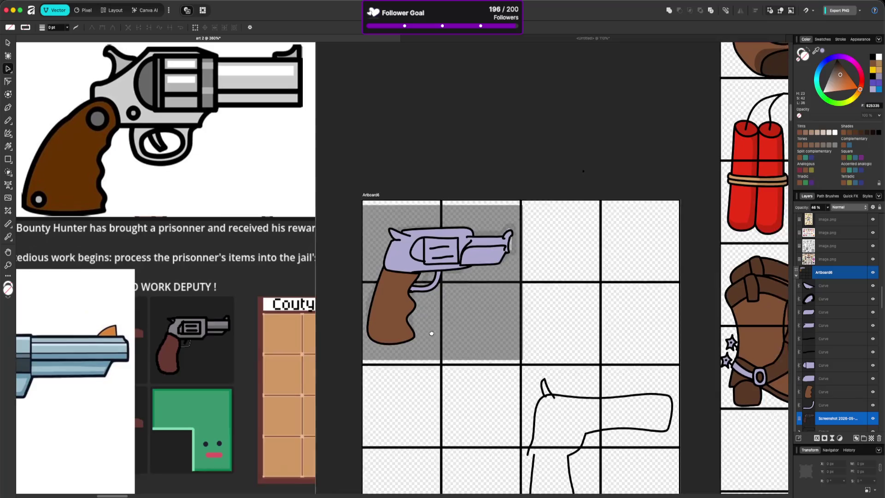
# Step: Adjust the trigger guard's end where it meets the grip
pyautogui.click(432, 303)
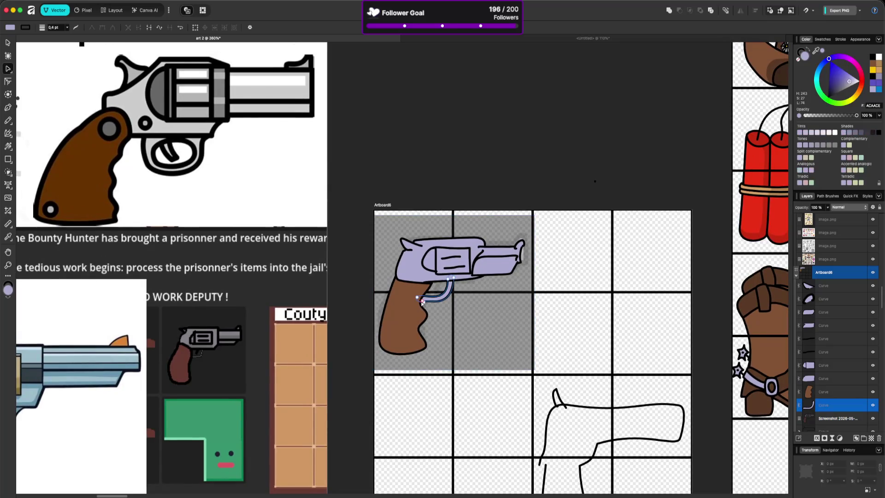
pyautogui.click(413, 304)
pyautogui.moveTo(423, 303)
pyautogui.mouseDown()
pyautogui.moveTo(414, 292)
pyautogui.moveTo(420, 299)
pyautogui.moveTo(424, 289)
pyautogui.mouseUp()
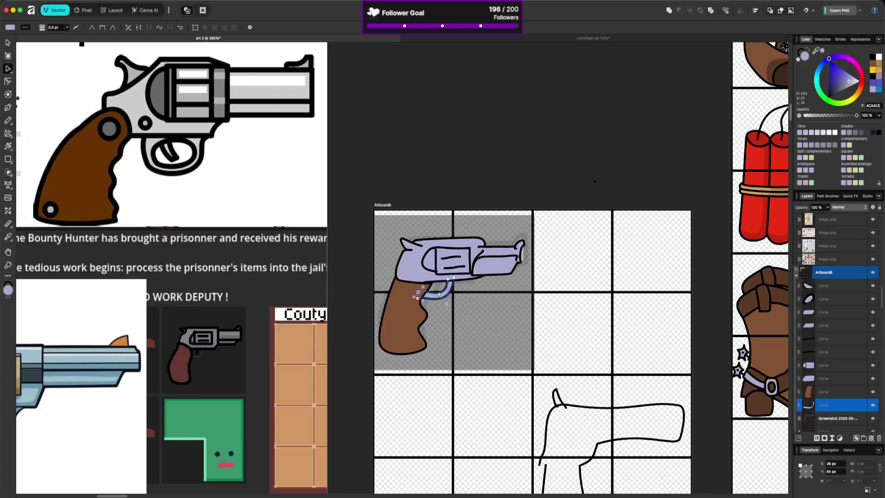
pyautogui.click(490, 309)
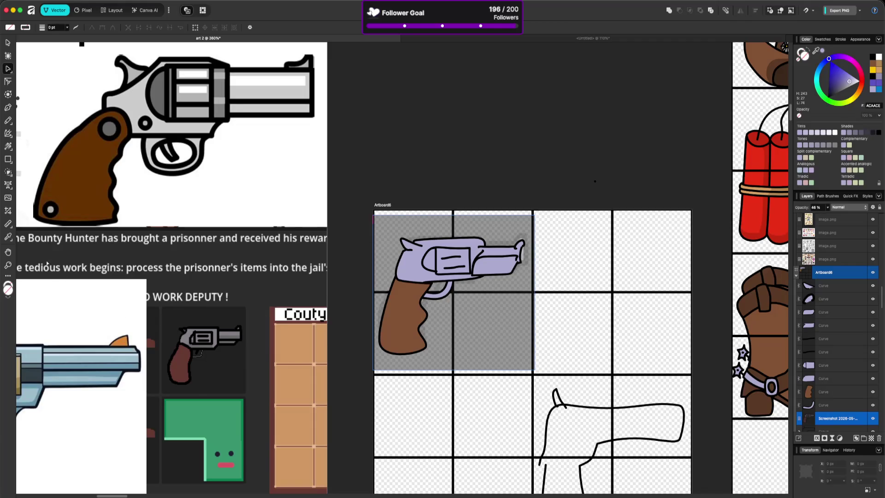
# Step: Draw a small freehand stroke near the trigger
pyautogui.click(8, 121)
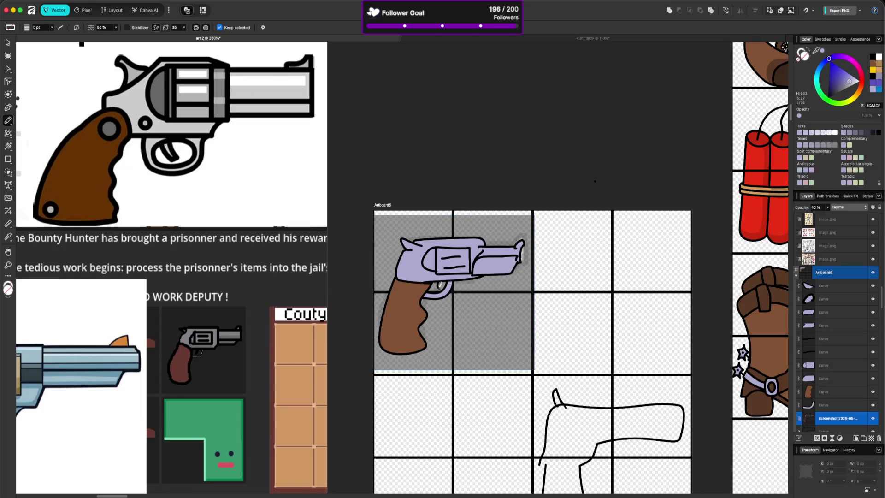
pyautogui.moveTo(442, 275); pyautogui.dragTo(440, 283)
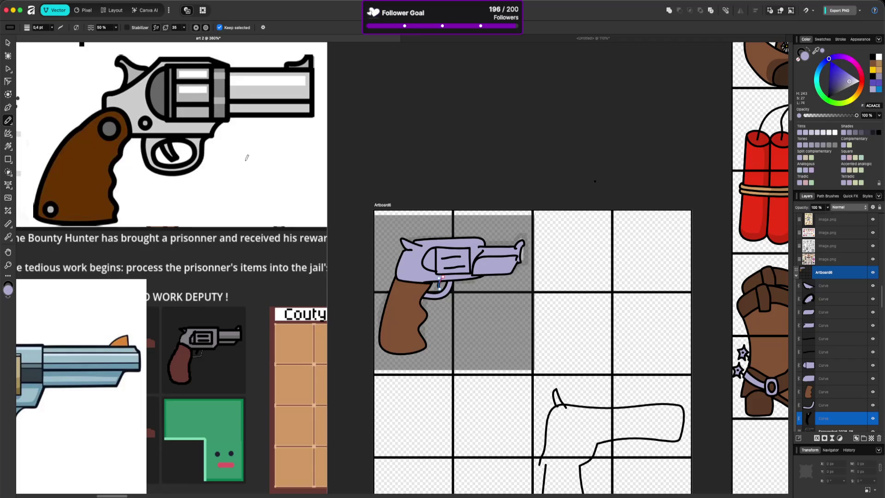
pyautogui.press('a')
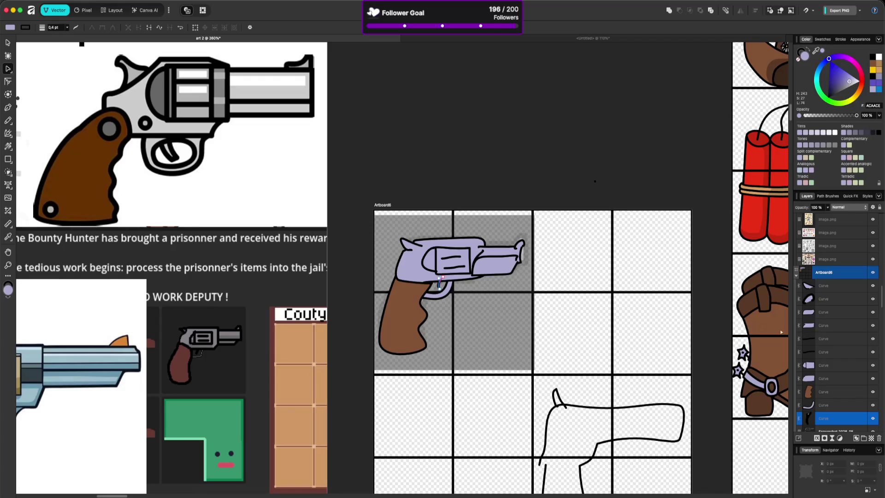
pyautogui.click(467, 293)
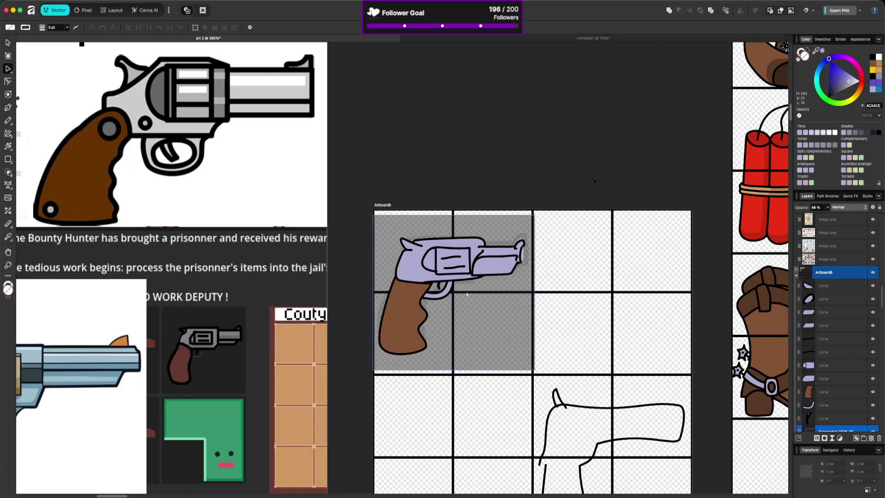
# Step: Reshape the trigger curve into a V and give it a black stroke
pyautogui.click(440, 285)
pyautogui.scroll(5, 439, 285)
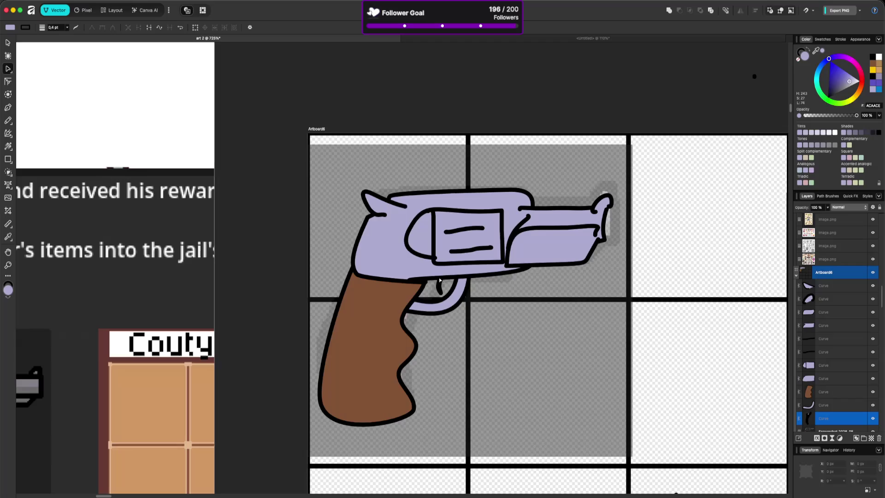
pyautogui.moveTo(437, 274); pyautogui.dragTo(435, 283)
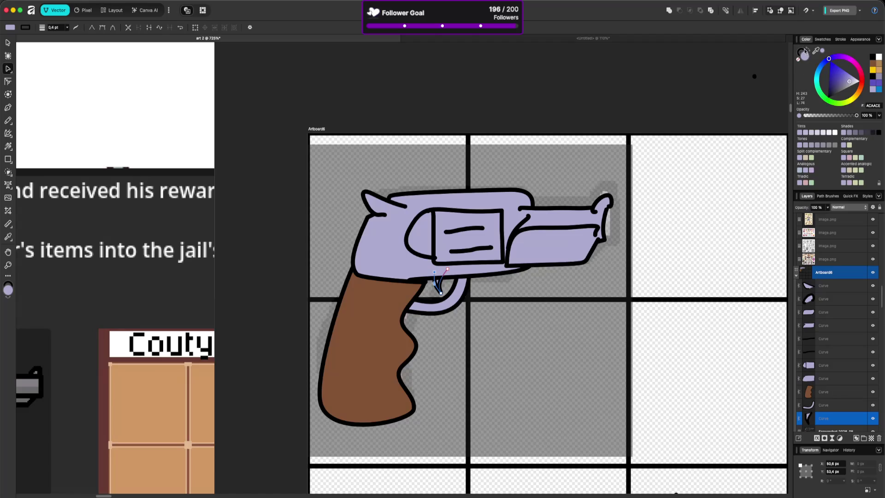
pyautogui.moveTo(815, 52); pyautogui.dragTo(761, 135)
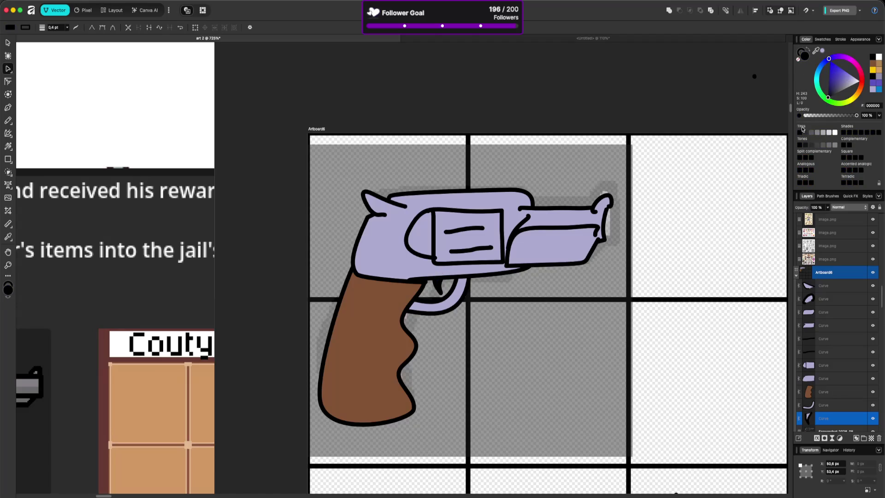
pyautogui.click(672, 275)
pyautogui.scroll(-5, 544, 320)
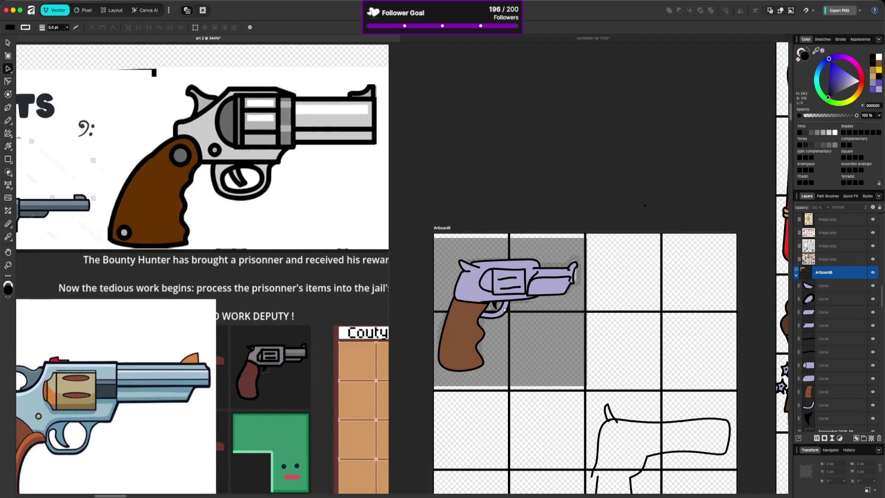
pyautogui.scroll(2, 516, 316)
pyautogui.scroll(-2, 506, 345)
pyautogui.scroll(3, 506, 345)
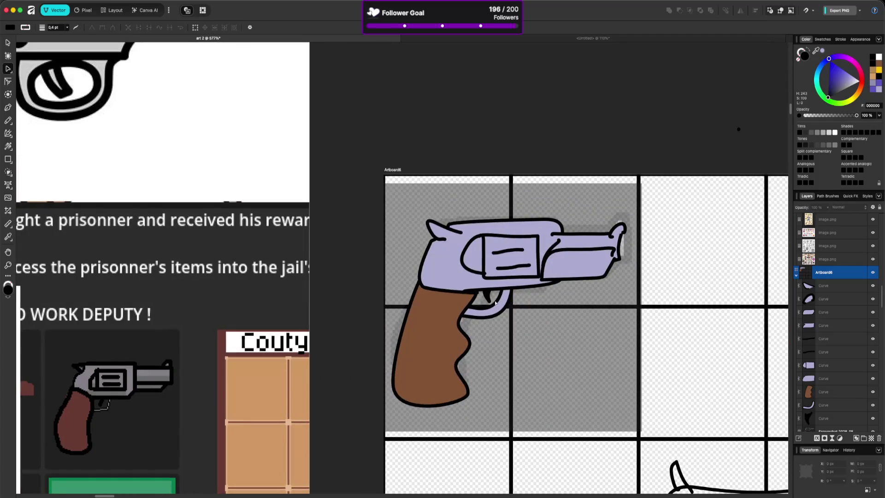
# Step: Move the trigger guard's left end slightly down-left
pyautogui.click(497, 303)
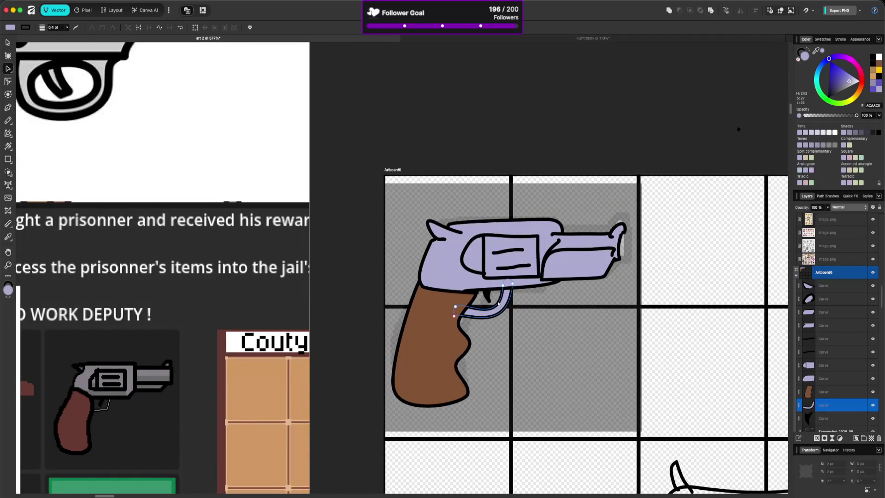
pyautogui.click(506, 283)
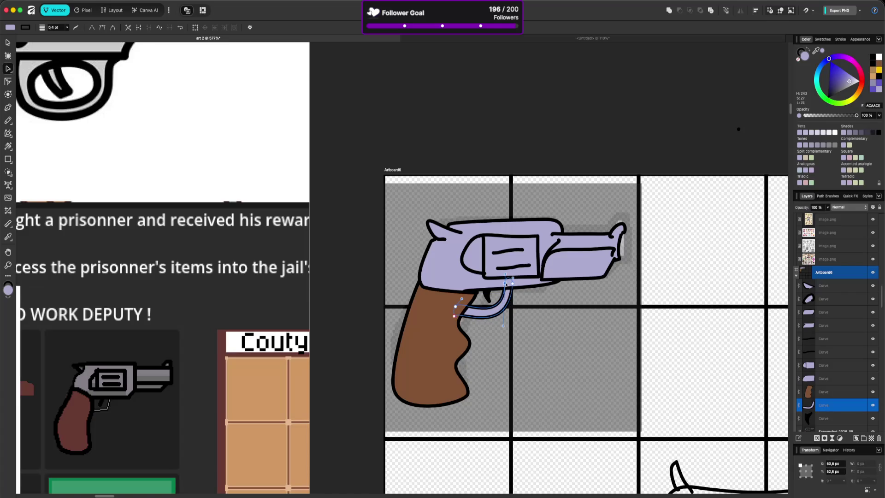
pyautogui.moveTo(456, 306); pyautogui.dragTo(461, 301)
pyautogui.click(590, 365)
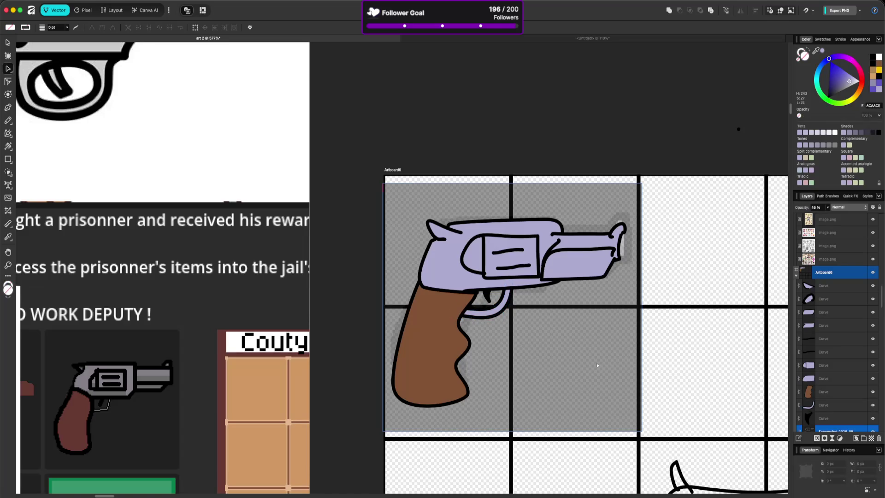
pyautogui.scroll(-3, 609, 360)
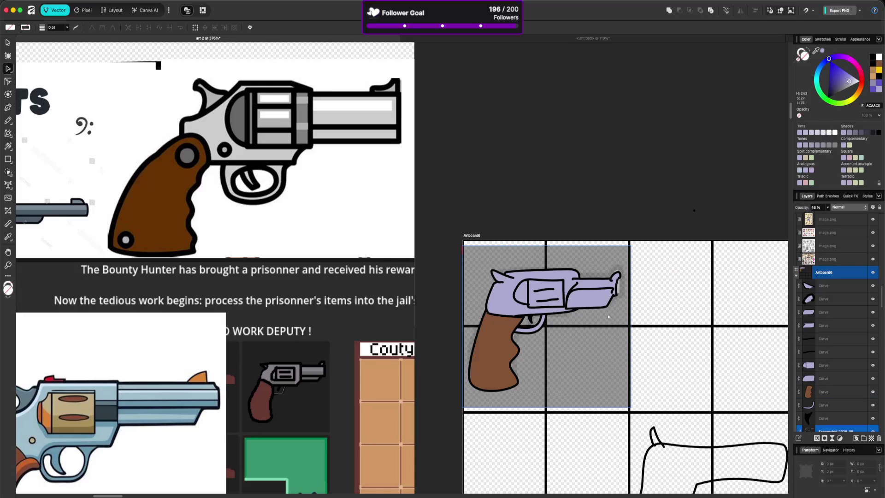
# Step: Adjust the gun-body nodes beside the trigger
pyautogui.click(530, 317)
pyautogui.moveTo(531, 317)
pyautogui.mouseDown()
pyautogui.moveTo(523, 316)
pyautogui.moveTo(542, 317)
pyautogui.mouseUp()
pyautogui.click(541, 317)
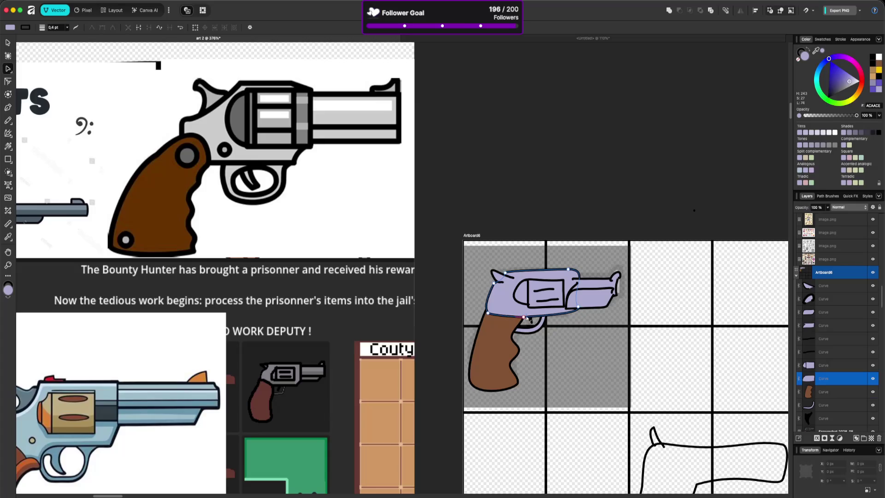
pyautogui.click(525, 317)
pyautogui.moveTo(525, 317); pyautogui.dragTo(524, 317)
pyautogui.click(499, 318)
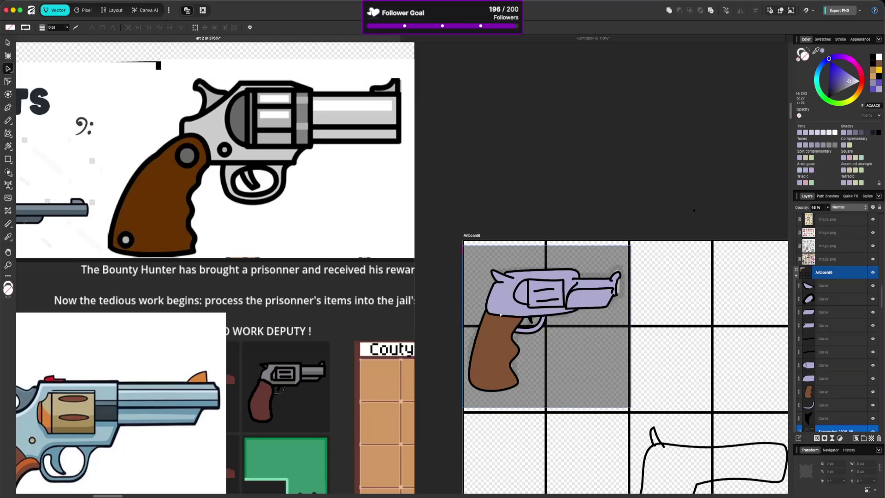
pyautogui.click(590, 300)
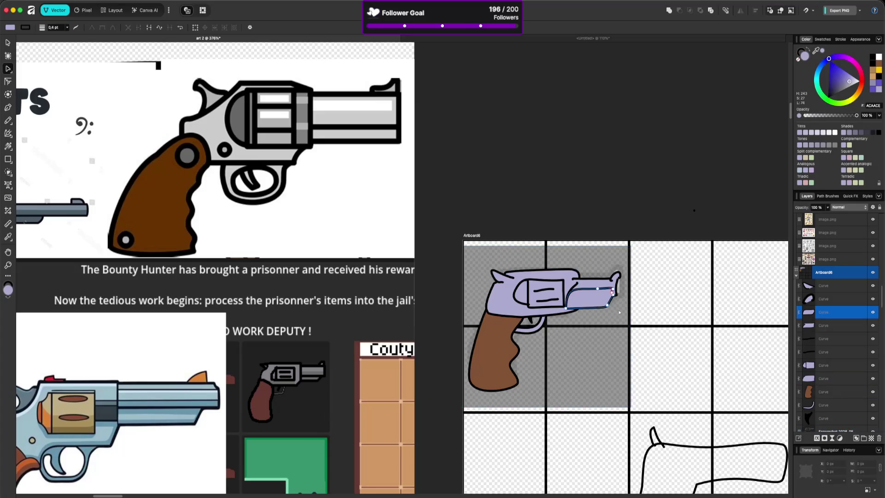
pyautogui.click(619, 312)
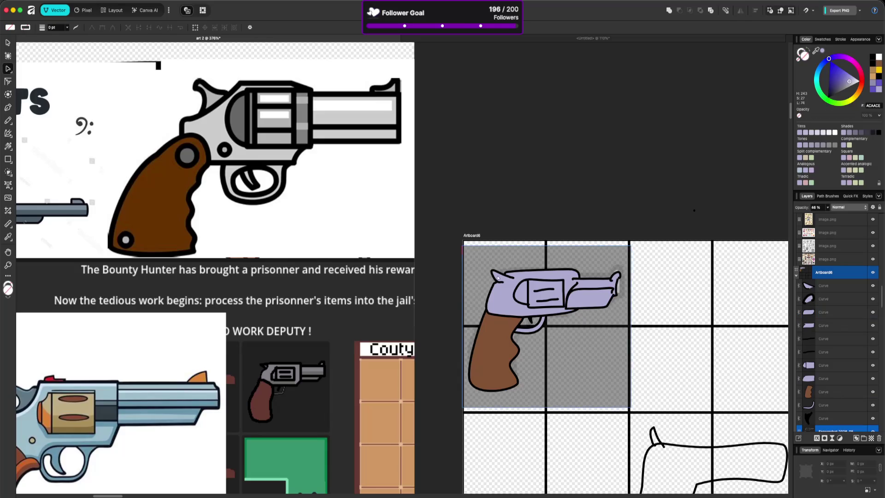
# Step: Move the small curve at the gun's top lower in the layer stack
pyautogui.click(497, 277)
pyautogui.moveTo(832, 285); pyautogui.dragTo(832, 388)
pyautogui.click(643, 295)
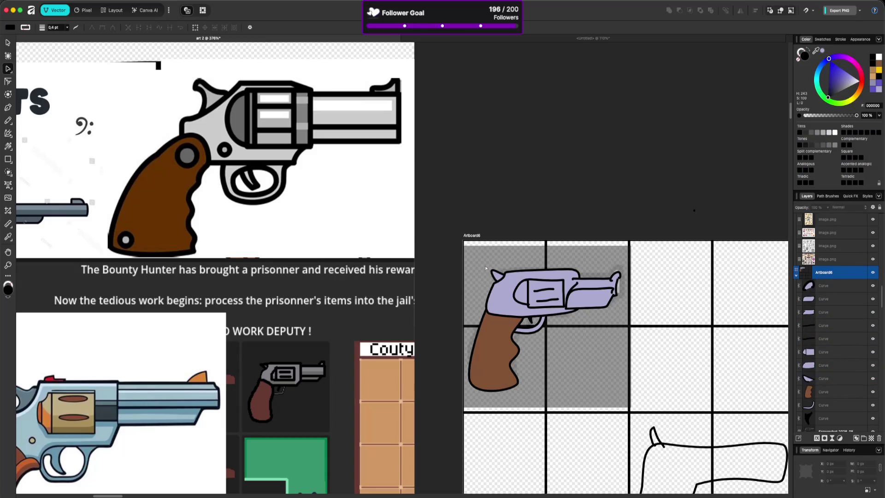
# Step: Pull the gun body's top edge down slightly and raise its lower edge
pyautogui.click(564, 276)
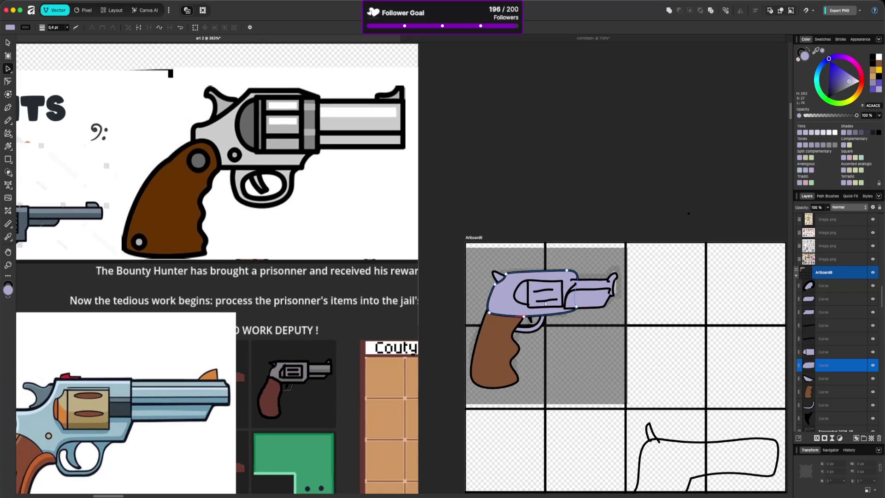
pyautogui.moveTo(566, 272); pyautogui.dragTo(566, 273)
pyautogui.click(585, 285)
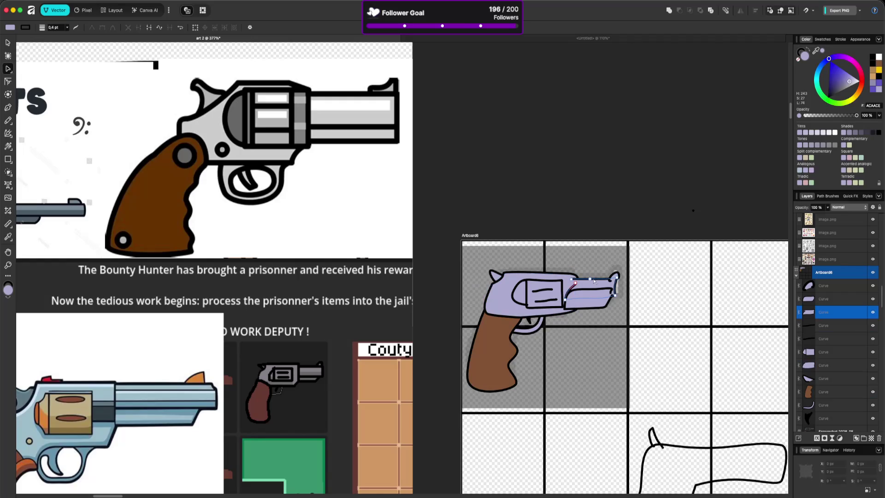
pyautogui.click(571, 277)
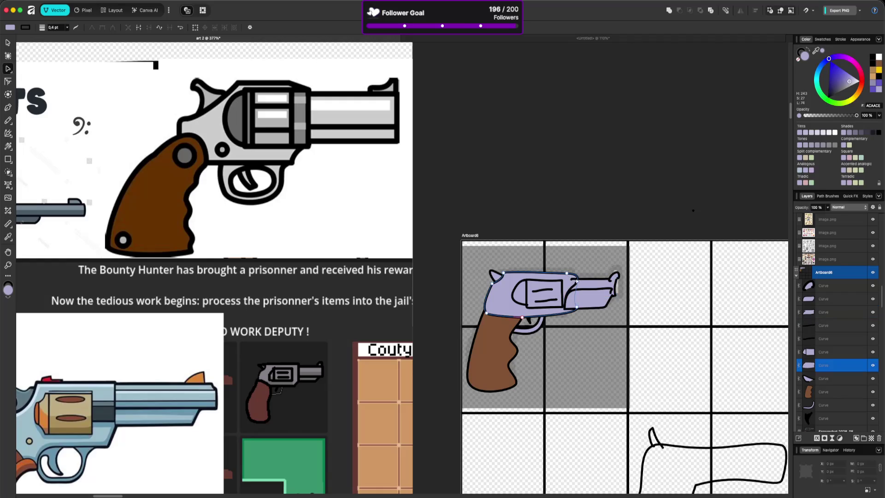
pyautogui.click(567, 316)
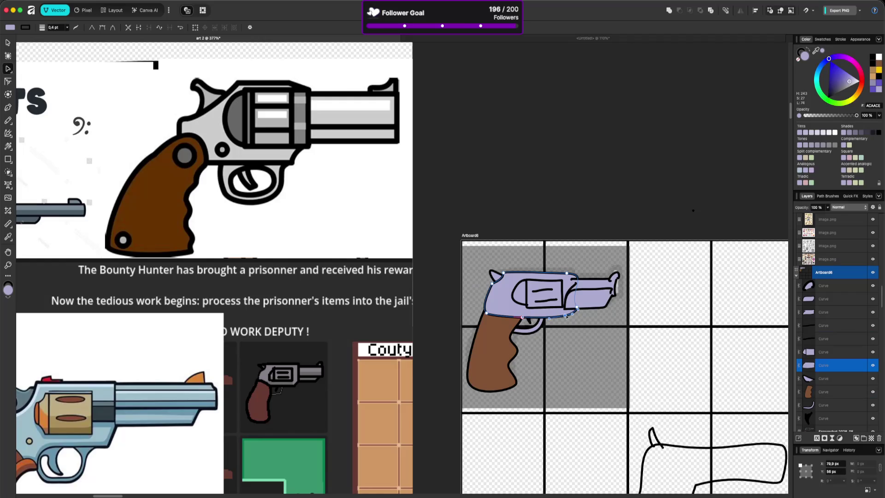
pyautogui.moveTo(549, 318); pyautogui.dragTo(548, 317)
pyautogui.click(577, 308)
pyautogui.click(565, 315)
pyautogui.click(577, 308)
pyautogui.click(595, 324)
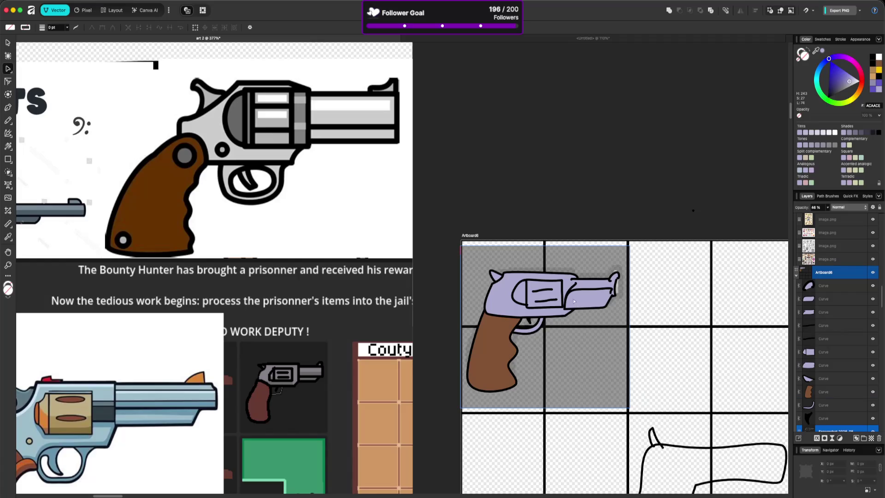
# Step: Reshape the cylinder's left side by moving its lower-left and side nodes and bending the curve upward
pyautogui.click(522, 284)
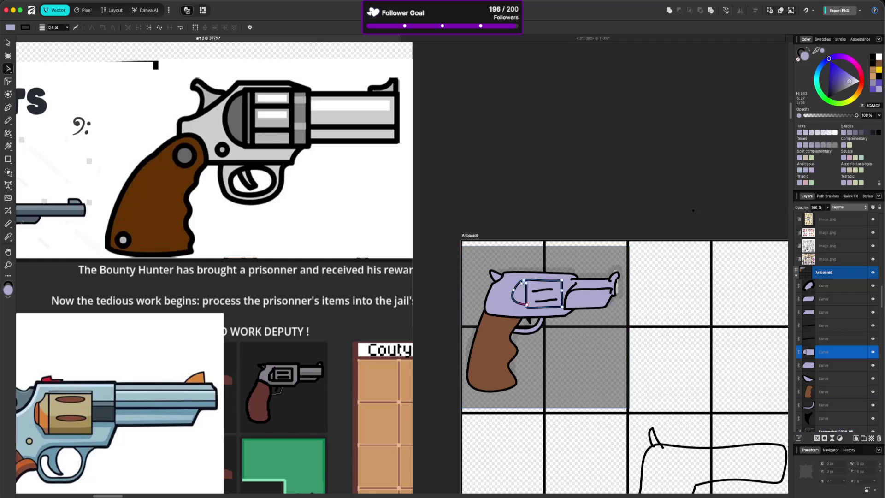
pyautogui.click(525, 305)
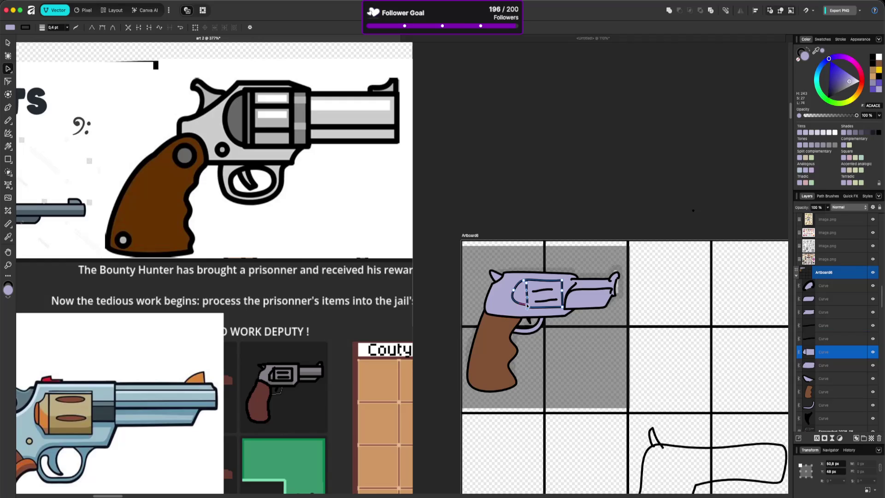
pyautogui.moveTo(525, 305); pyautogui.dragTo(527, 306)
pyautogui.moveTo(514, 289)
pyautogui.mouseDown()
pyautogui.moveTo(523, 275)
pyautogui.moveTo(515, 272)
pyautogui.moveTo(514, 309)
pyautogui.mouseUp()
pyautogui.click(526, 290)
pyautogui.moveTo(527, 291); pyautogui.dragTo(521, 295)
pyautogui.click(523, 293)
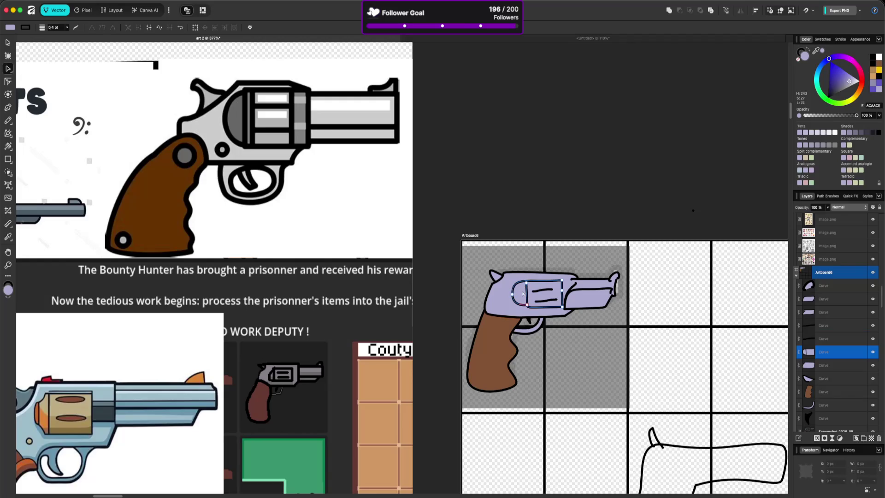
pyautogui.click(526, 305)
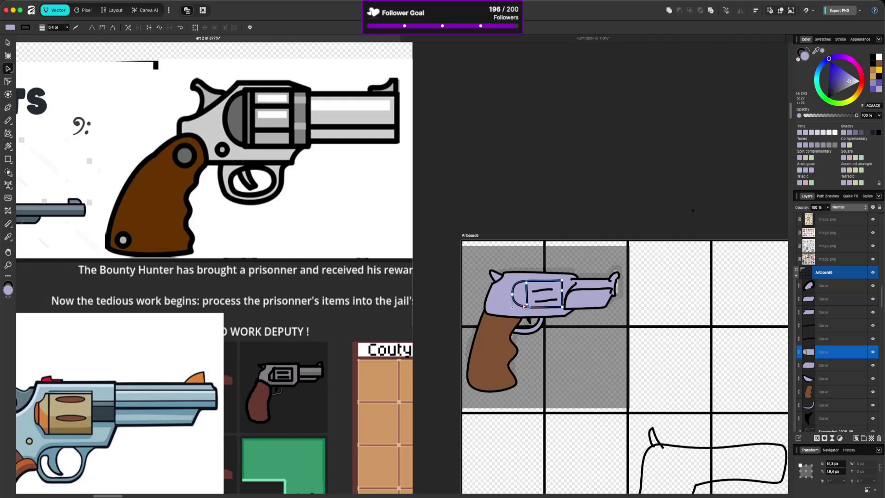
pyautogui.click(514, 308)
pyautogui.click(514, 309)
pyautogui.click(512, 308)
pyautogui.click(570, 204)
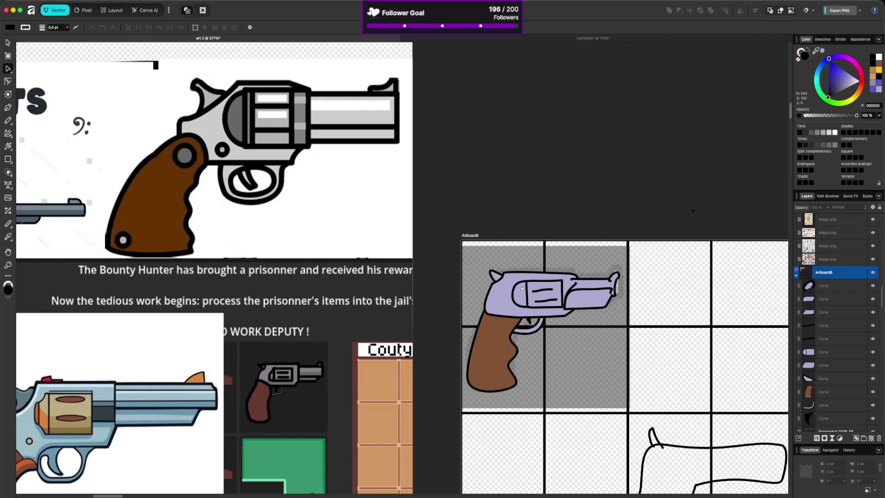
# Step: Shift the cylinder and its two inner lines slightly left together
pyautogui.click(515, 287)
pyautogui.keyDown('shift'); pyautogui.click(534, 291); pyautogui.keyUp('shift')
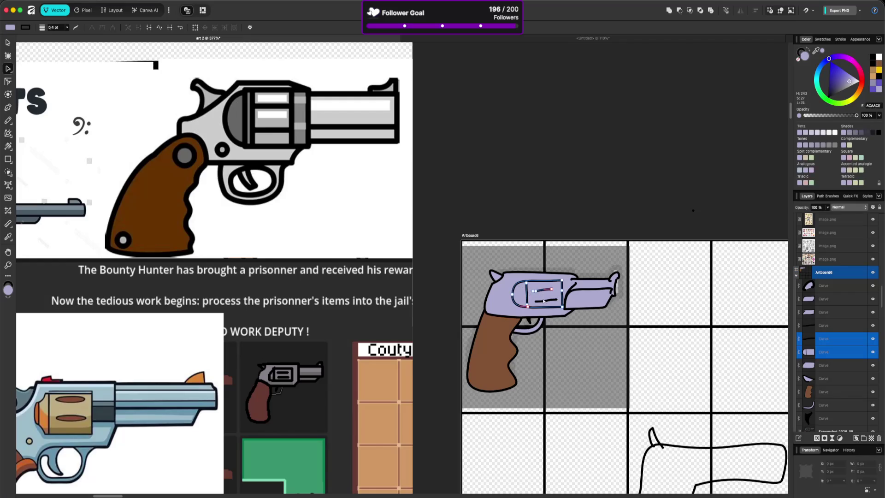
pyautogui.keyDown('shift'); pyautogui.click(541, 293); pyautogui.keyUp('shift')
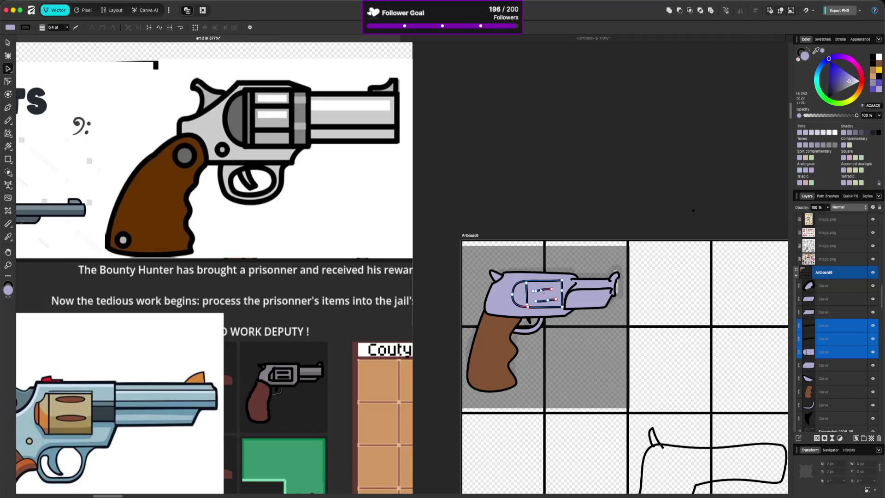
pyautogui.press('v')
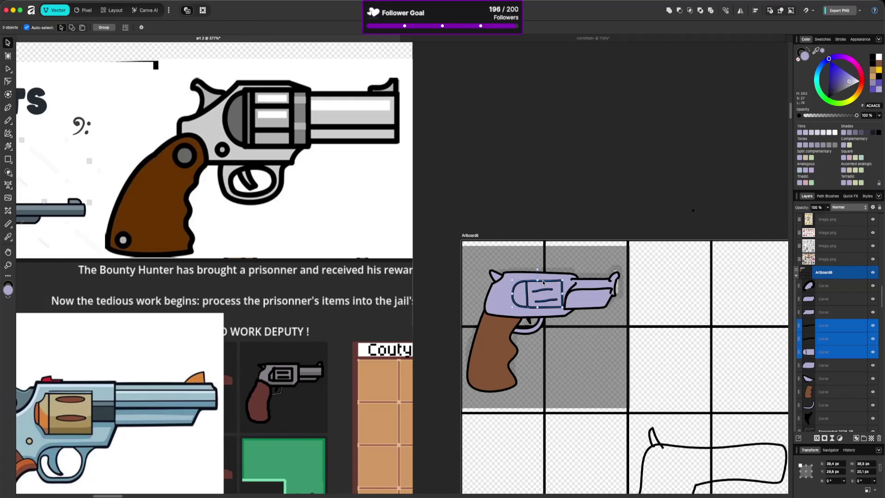
pyautogui.moveTo(536, 282); pyautogui.dragTo(535, 282)
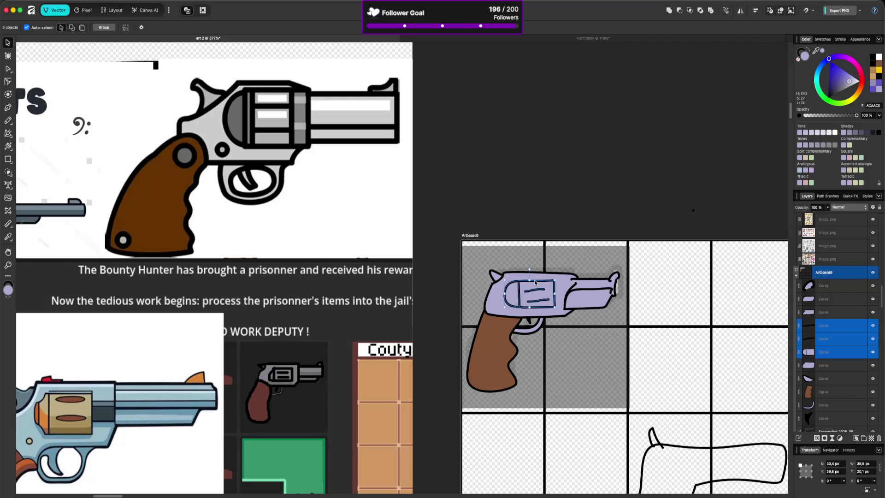
pyautogui.click(573, 221)
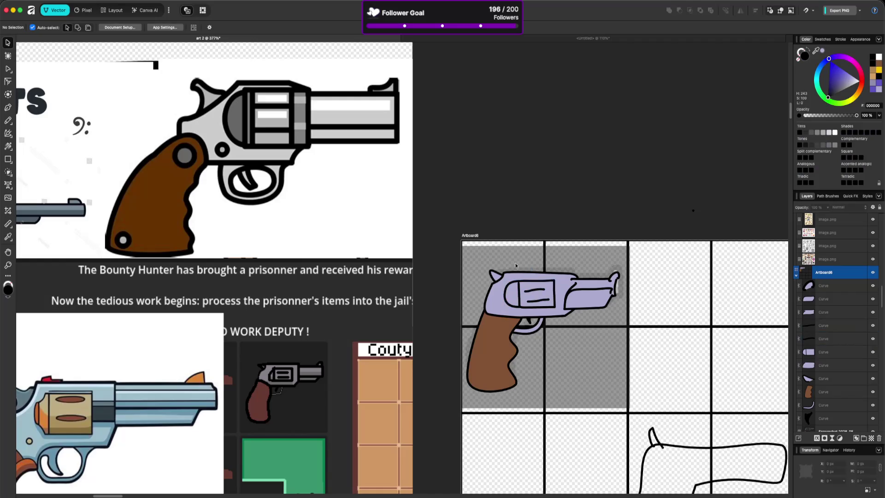
# Step: Inspect the nodes of the gun's rear spur curve, then deselect it
pyautogui.click(496, 279)
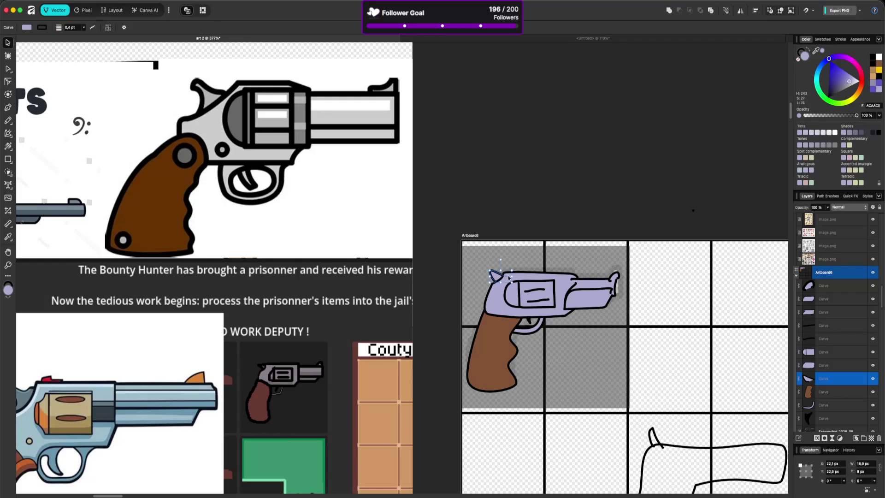
pyautogui.doubleClick(495, 272)
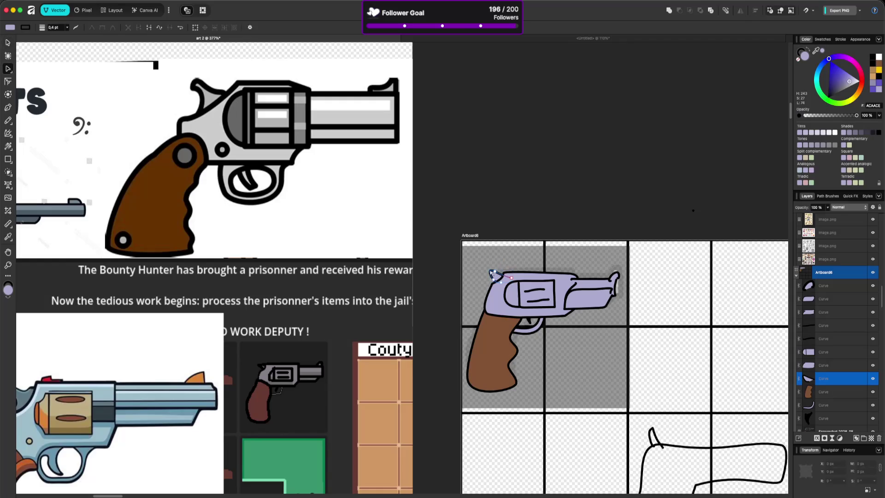
pyautogui.click(494, 274)
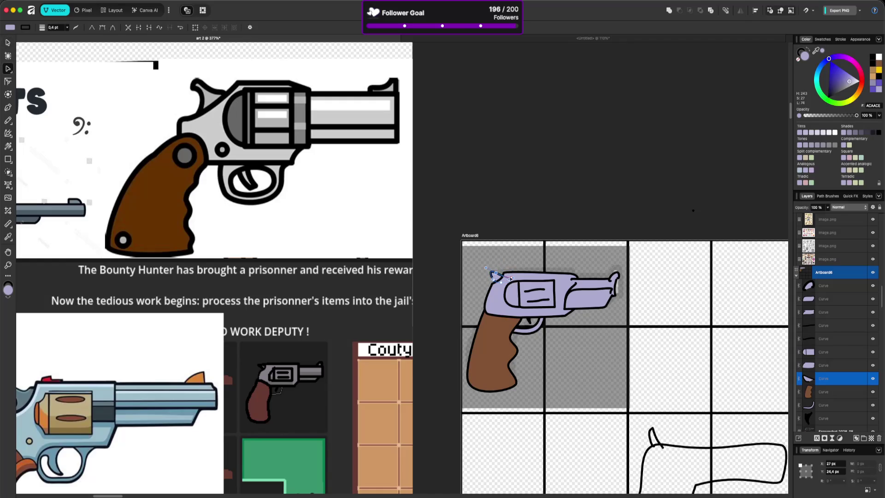
pyautogui.click(516, 227)
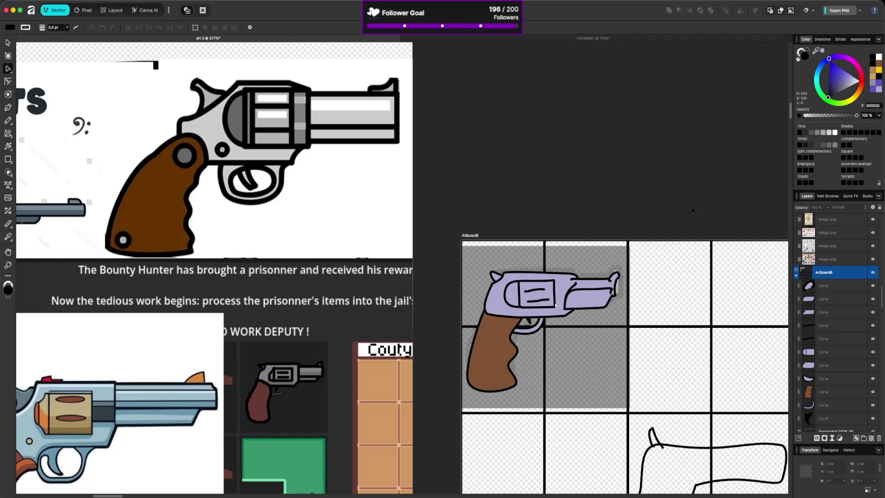
pyautogui.scroll(3, 556, 299)
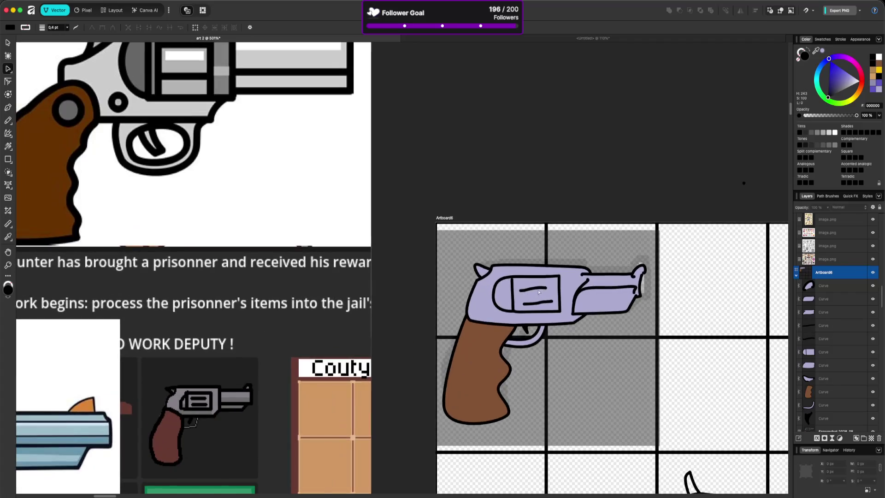
# Step: Delete the short stray stroke inside the cylinder window
pyautogui.click(538, 291)
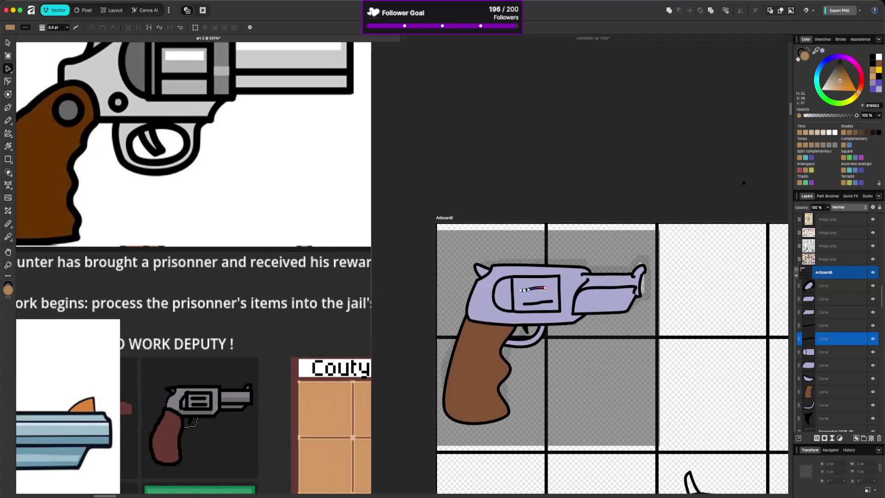
pyautogui.click(536, 291)
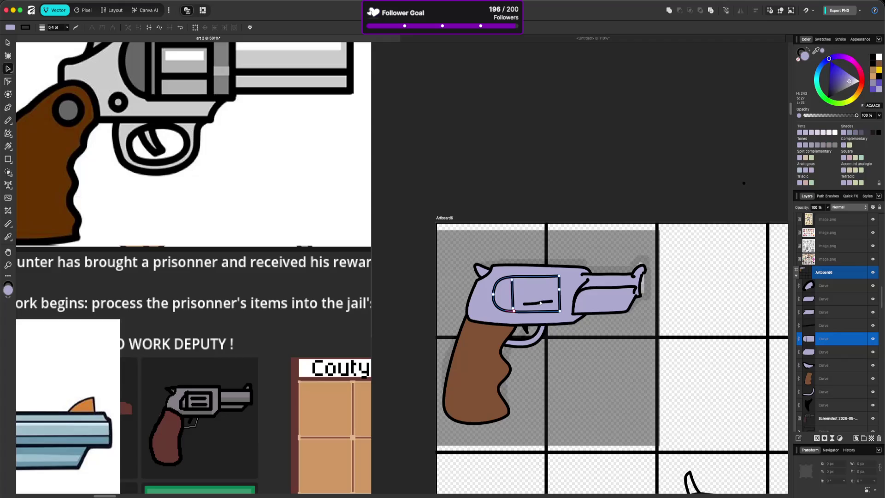
pyautogui.click(539, 302)
pyautogui.press('Delete')
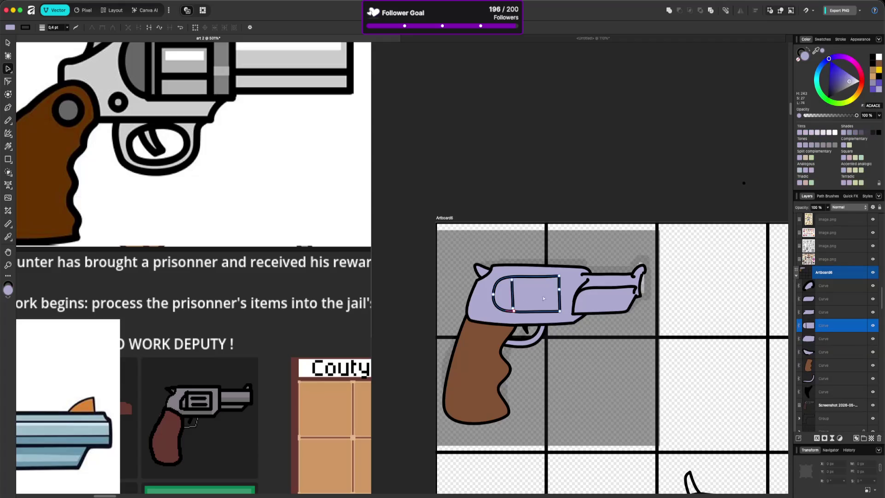
# Step: Check the cylinder outline's top-right and right-edge nodes, then deselect the outline
pyautogui.click(559, 277)
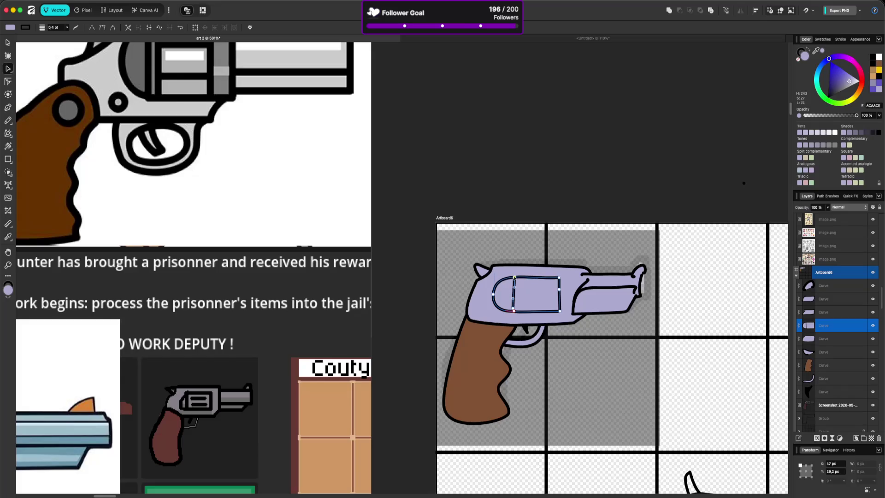
pyautogui.click(563, 298)
pyautogui.click(560, 289)
pyautogui.click(571, 266)
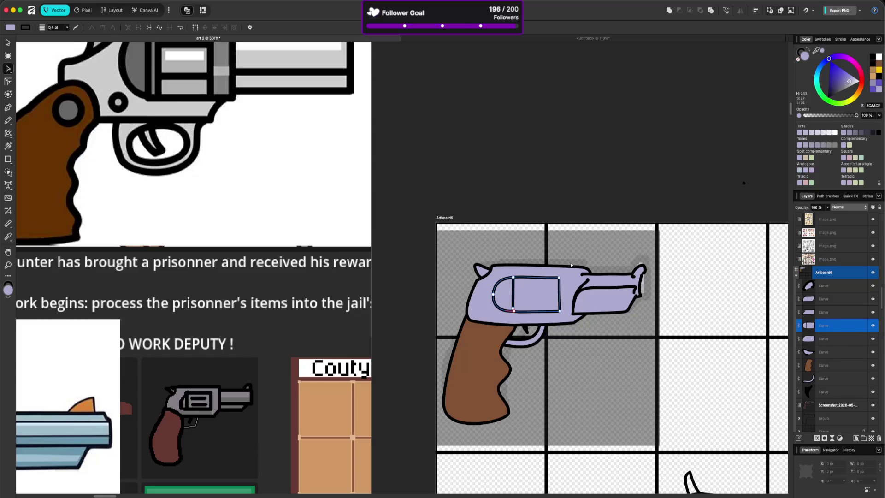
pyautogui.click(579, 220)
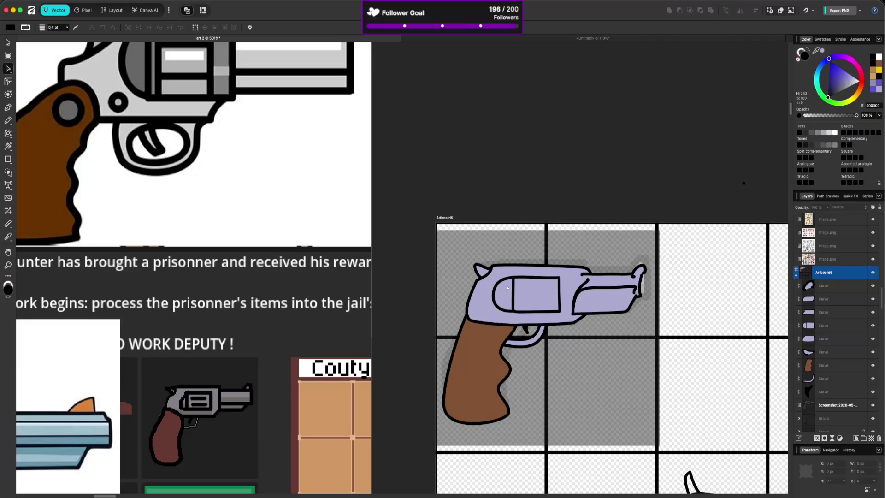
pyautogui.scroll(-2, 539, 286)
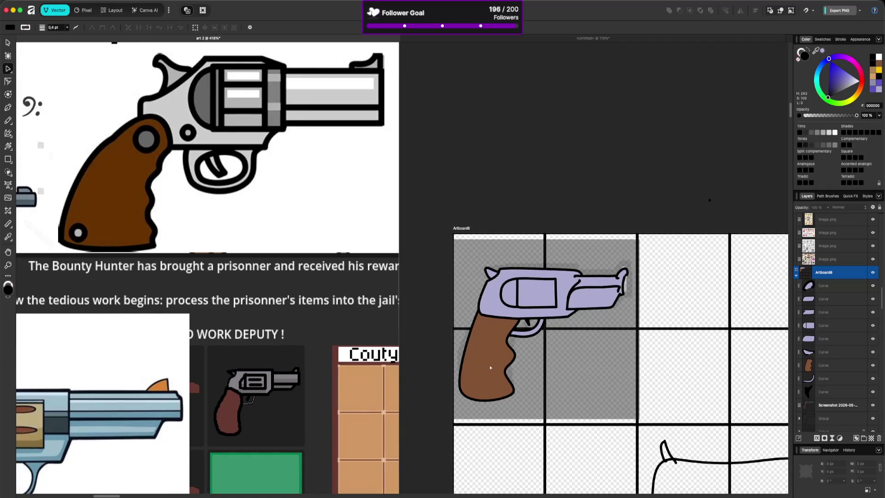
# Step: Pencil a thick black chamber stroke inside the revolver's cylinder window
pyautogui.press('n')
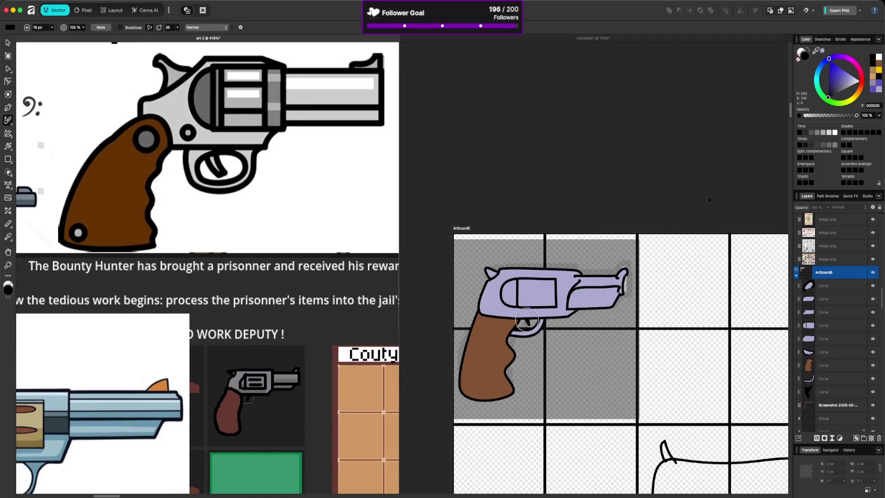
pyautogui.scroll(3, 531, 291)
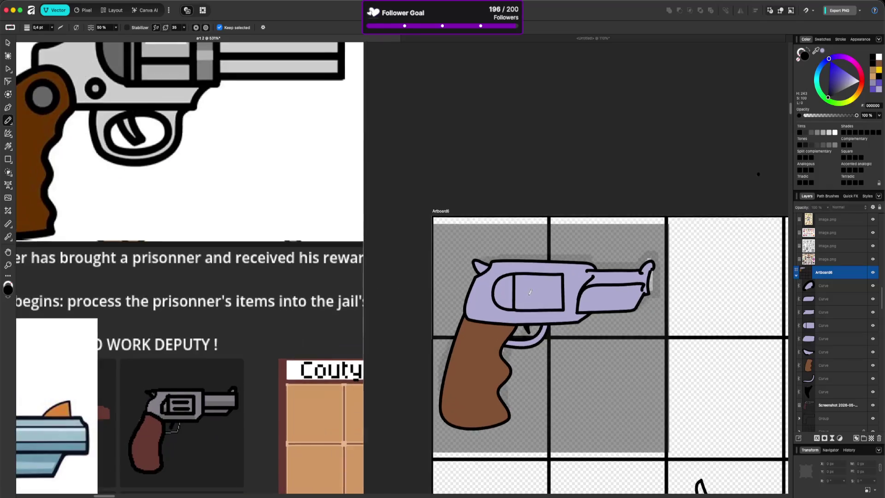
pyautogui.moveTo(524, 277)
pyautogui.mouseDown()
pyautogui.moveTo(562, 276)
pyautogui.moveTo(521, 279)
pyautogui.moveTo(566, 297)
pyautogui.moveTo(523, 300)
pyautogui.mouseUp()
pyautogui.scroll(-10, 587, 297)
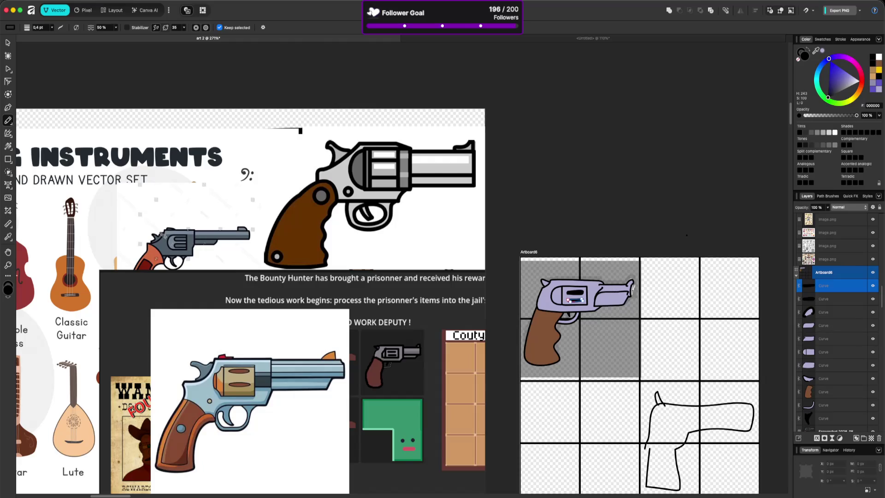
pyautogui.scroll(3, 576, 290)
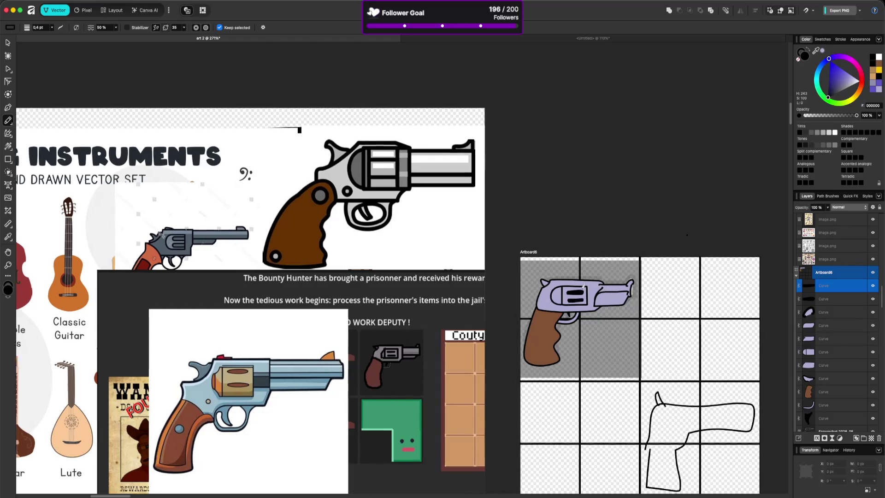
pyautogui.press('a')
pyautogui.click(543, 289)
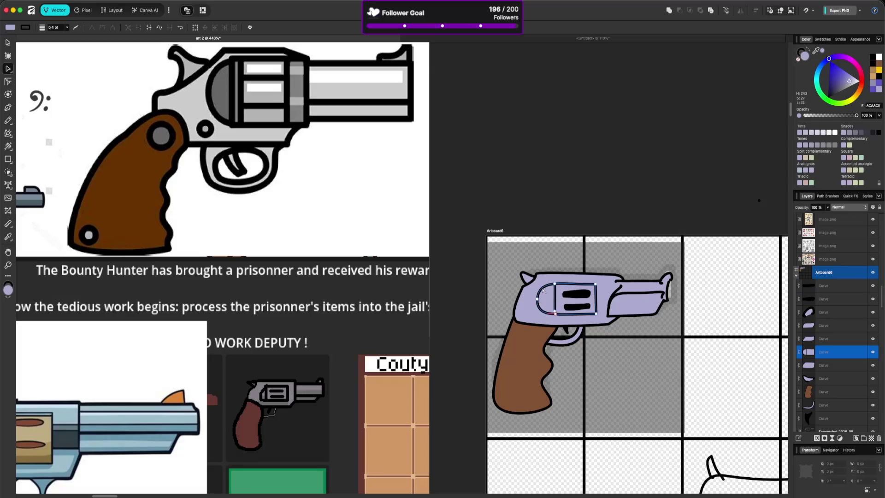
# Step: Drag the cylinder outline's lower-left node slightly down
pyautogui.click(554, 285)
pyautogui.click(536, 299)
pyautogui.click(542, 285)
pyautogui.click(537, 299)
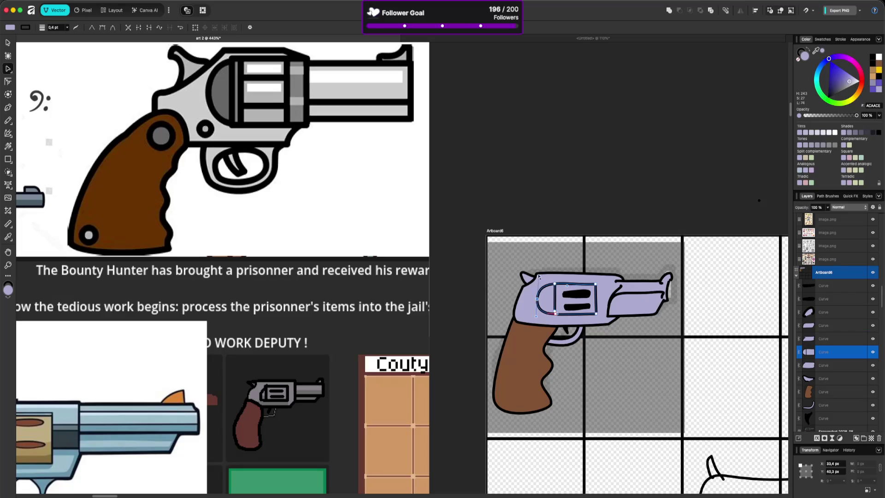
pyautogui.click(538, 277)
pyautogui.click(537, 297)
pyautogui.click(545, 293)
pyautogui.click(558, 279)
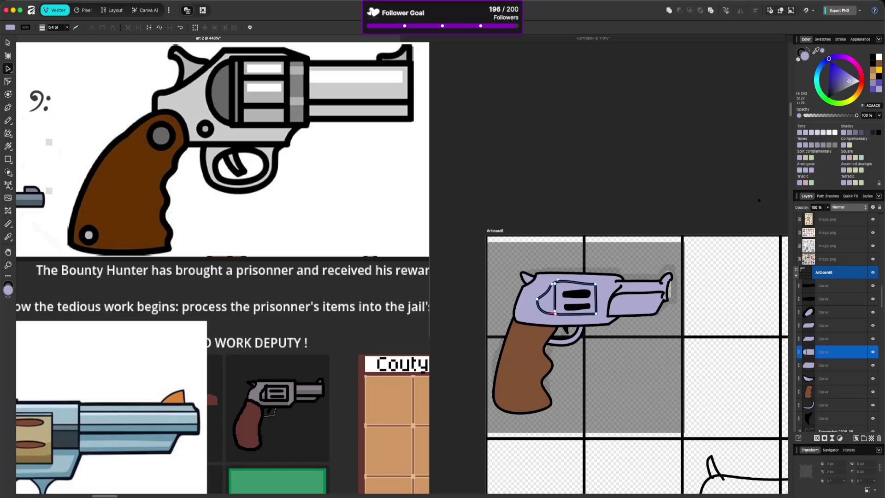
pyautogui.click(555, 284)
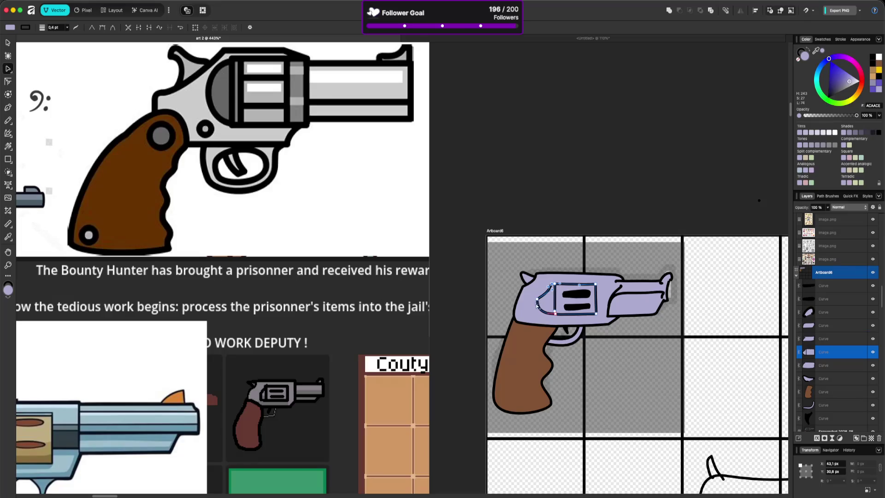
pyautogui.click(537, 300)
pyautogui.moveTo(537, 302); pyautogui.dragTo(544, 314)
pyautogui.click(568, 228)
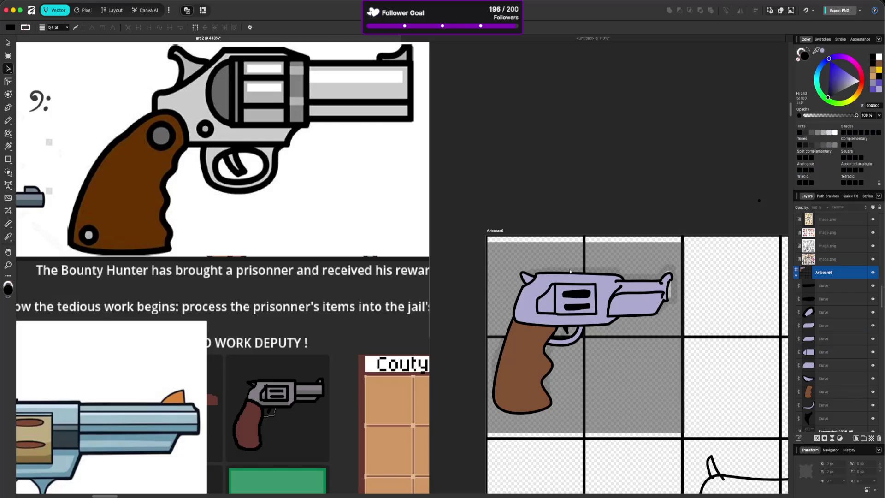
# Step: Move the cylinder outline's left side about 13 px to the right
pyautogui.scroll(-3, 641, 257)
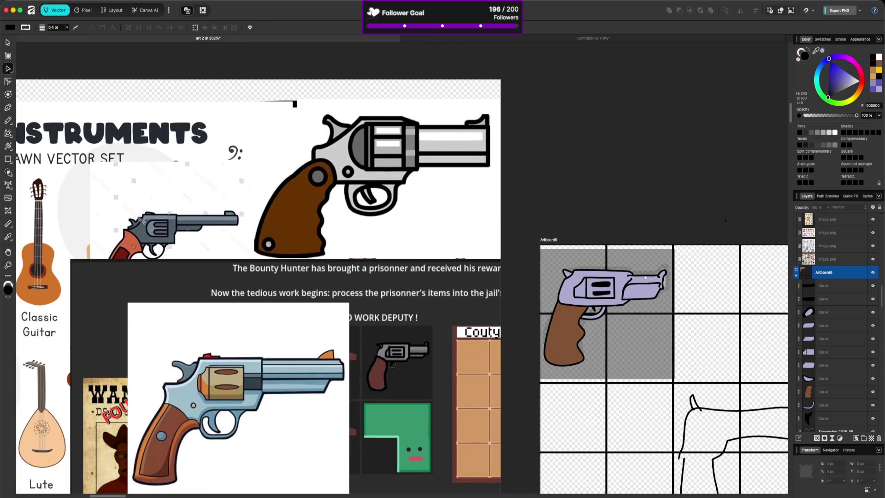
pyautogui.scroll(4, 645, 277)
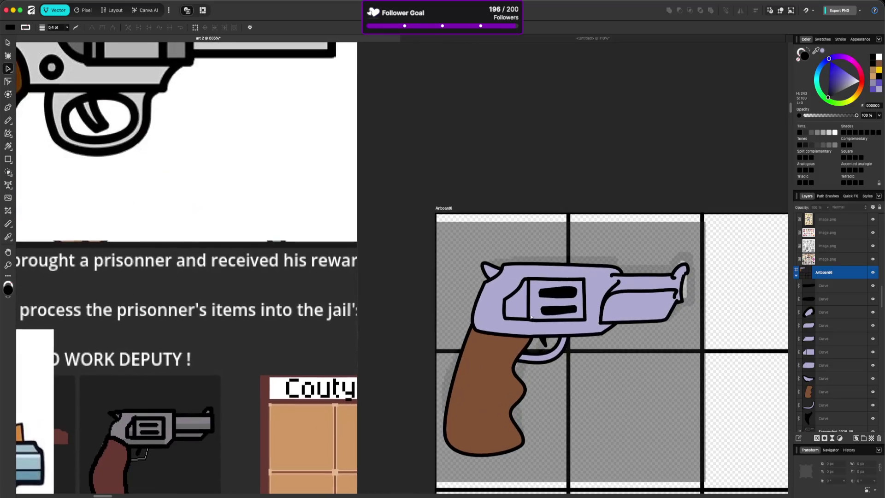
pyautogui.click(508, 299)
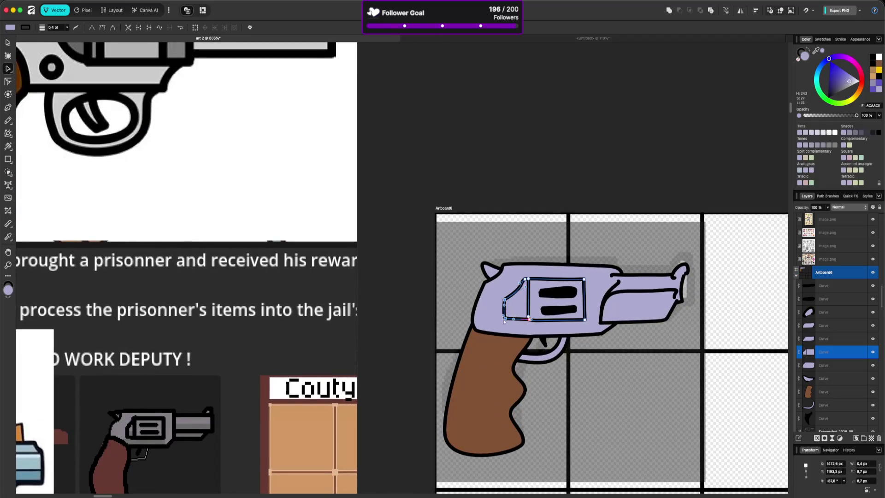
pyautogui.moveTo(505, 318); pyautogui.dragTo(522, 292)
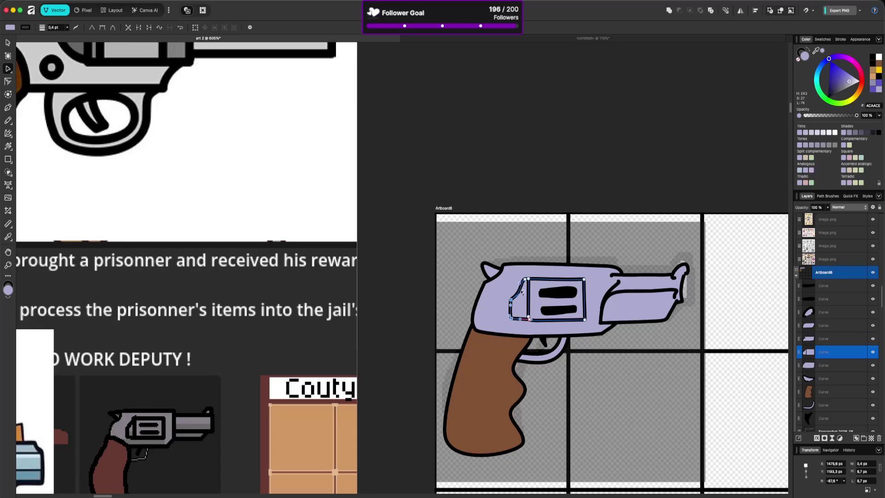
pyautogui.click(549, 198)
pyautogui.scroll(-3, 619, 229)
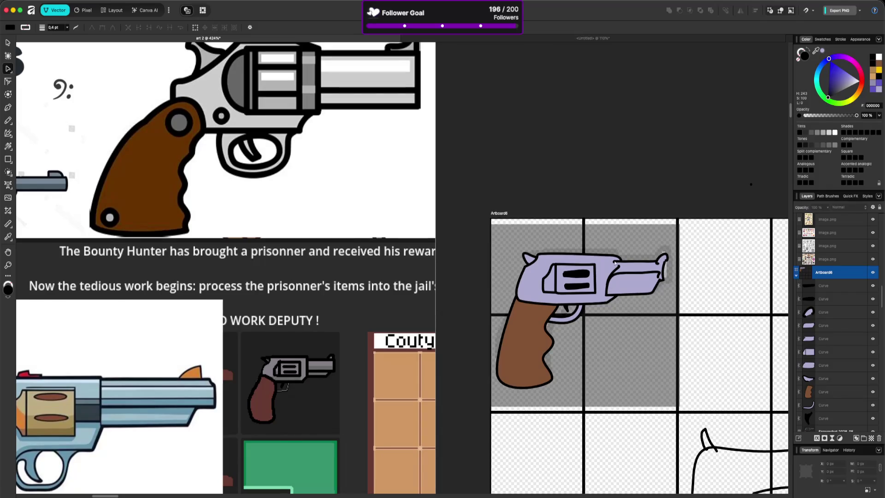
# Step: Straighten the lavender gun body's edge where it meets the barrel
pyautogui.click(604, 258)
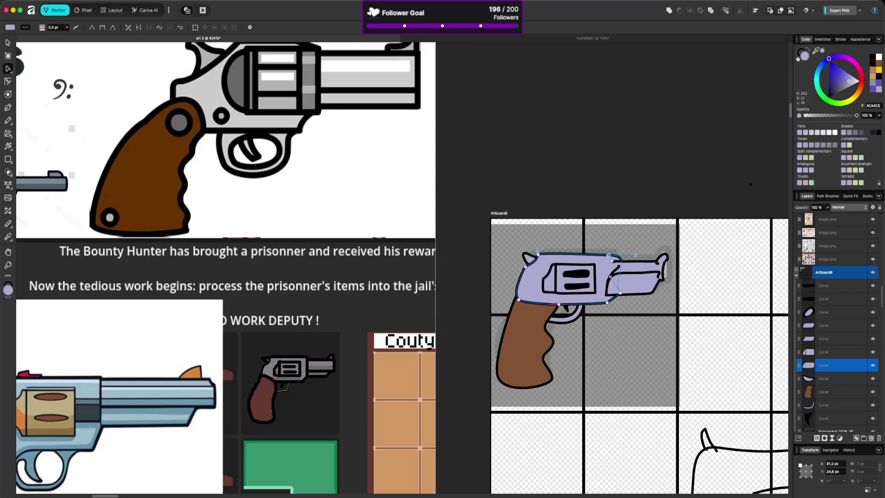
pyautogui.moveTo(635, 256)
pyautogui.mouseDown()
pyautogui.moveTo(610, 272)
pyautogui.moveTo(619, 295)
pyautogui.mouseUp()
pyautogui.moveTo(609, 255); pyautogui.dragTo(613, 256)
pyautogui.click(603, 303)
pyautogui.moveTo(603, 303); pyautogui.dragTo(601, 302)
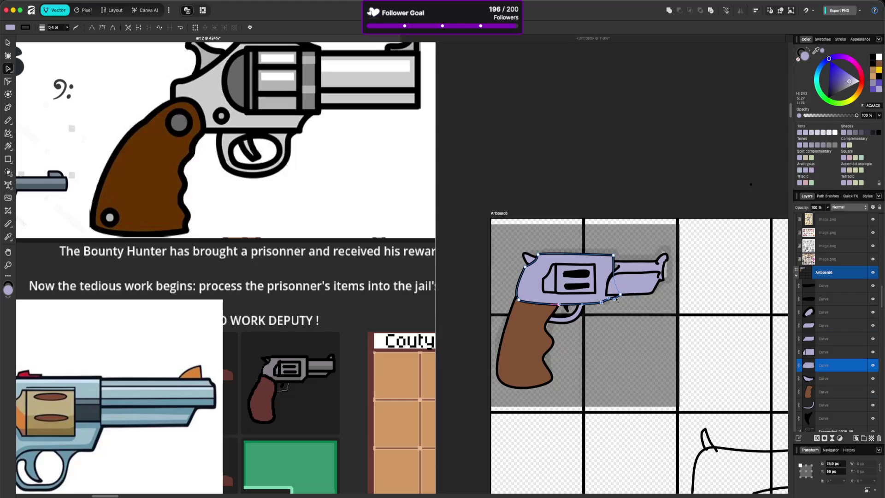
pyautogui.click(608, 297)
pyautogui.moveTo(608, 279); pyautogui.dragTo(615, 276)
pyautogui.click(631, 262)
# Step: Pull the barrel-tip node and handle into a hooked front sight
pyautogui.click(620, 268)
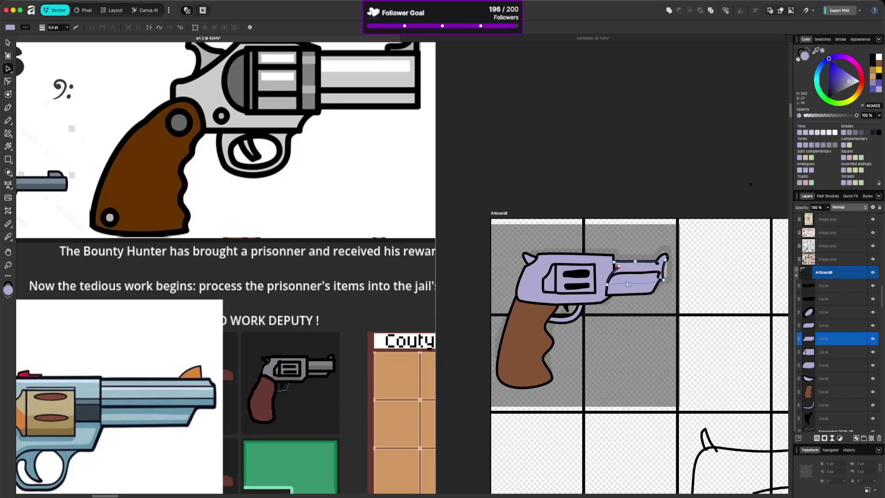
pyautogui.click(622, 292)
pyautogui.click(620, 267)
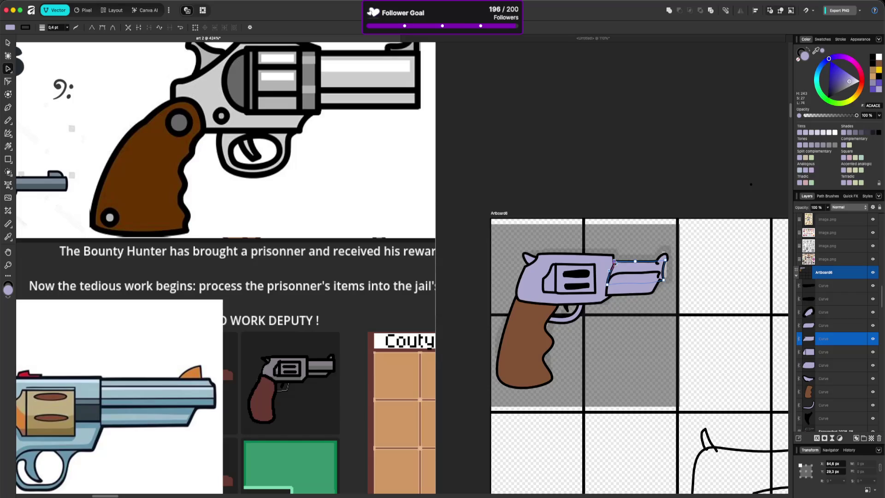
pyautogui.click(662, 256)
pyautogui.moveTo(662, 255); pyautogui.dragTo(664, 253)
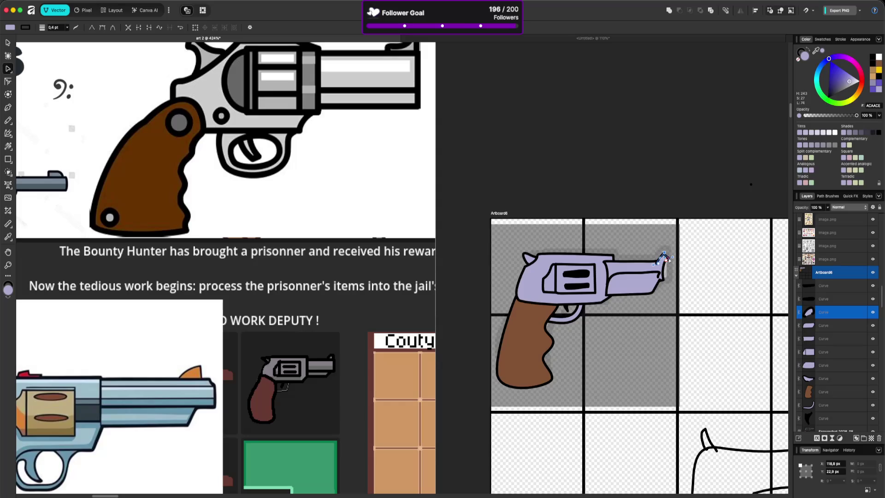
pyautogui.moveTo(664, 257)
pyautogui.mouseDown()
pyautogui.moveTo(674, 266)
pyautogui.moveTo(665, 259)
pyautogui.mouseUp()
pyautogui.click(675, 265)
pyautogui.click(665, 259)
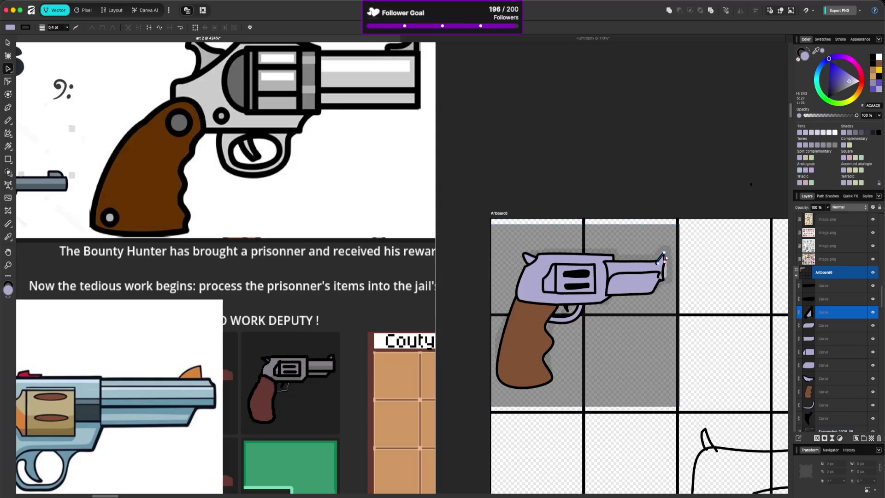
pyautogui.scroll(5, 664, 259)
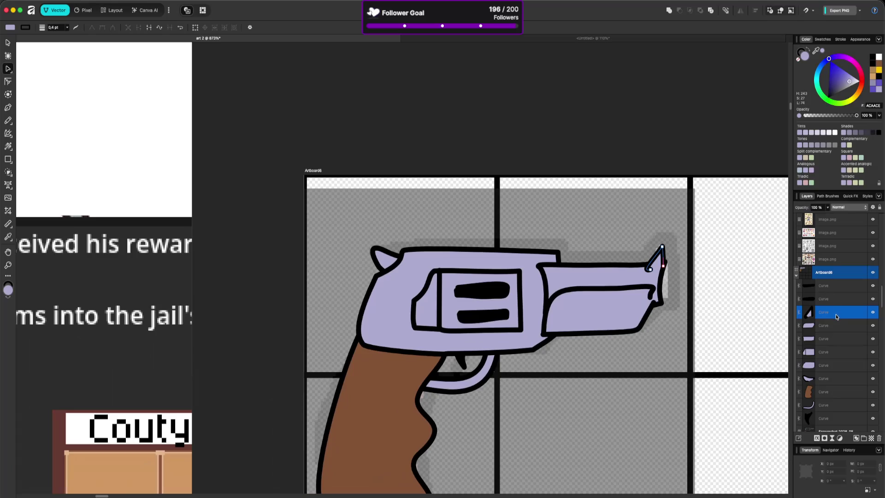
# Step: Move the barrel-tip curve lower in the stack and restack the two barrel curves
pyautogui.moveTo(836, 314); pyautogui.dragTo(836, 374)
pyautogui.click(701, 294)
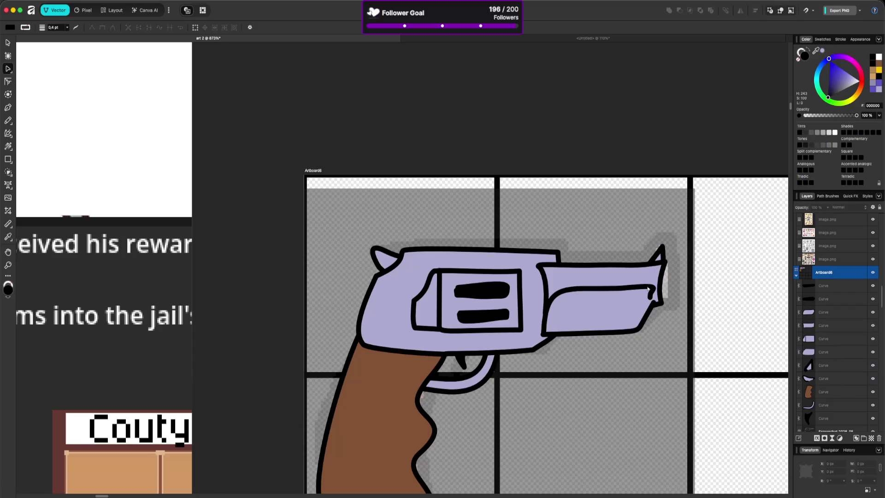
pyautogui.press('v')
pyautogui.click(654, 278)
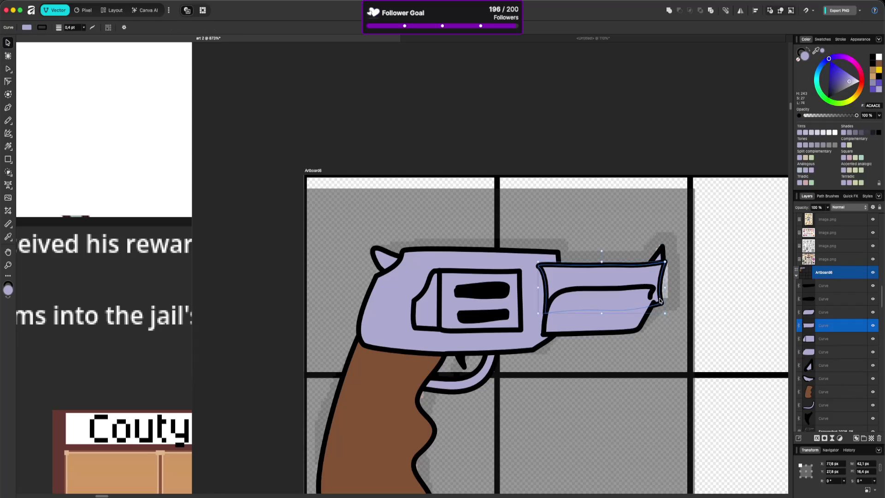
pyautogui.scroll(-3, 650, 290)
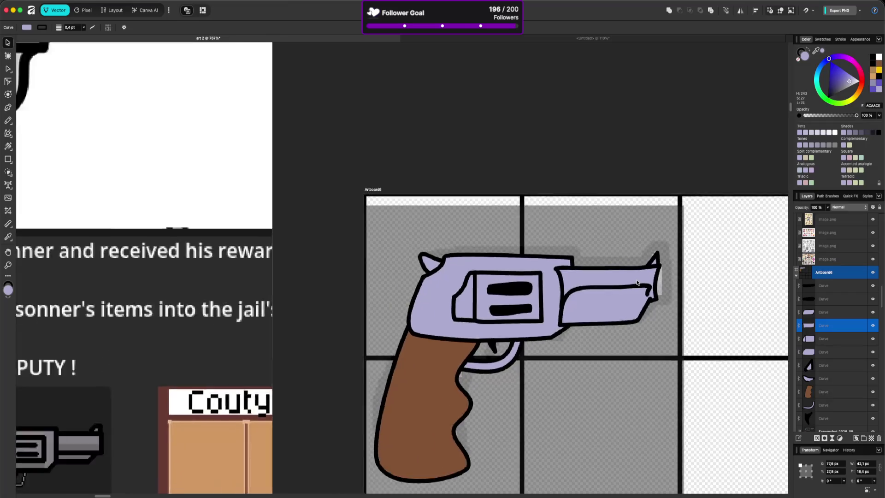
pyautogui.keyDown('shift'); pyautogui.click(632, 310); pyautogui.keyUp('shift')
pyautogui.moveTo(824, 315); pyautogui.dragTo(828, 330)
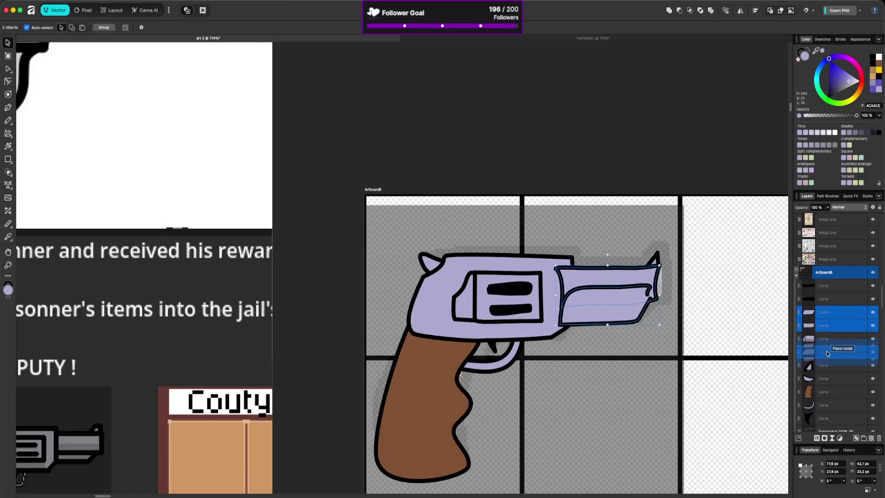
pyautogui.click(686, 319)
pyautogui.scroll(-4, 648, 290)
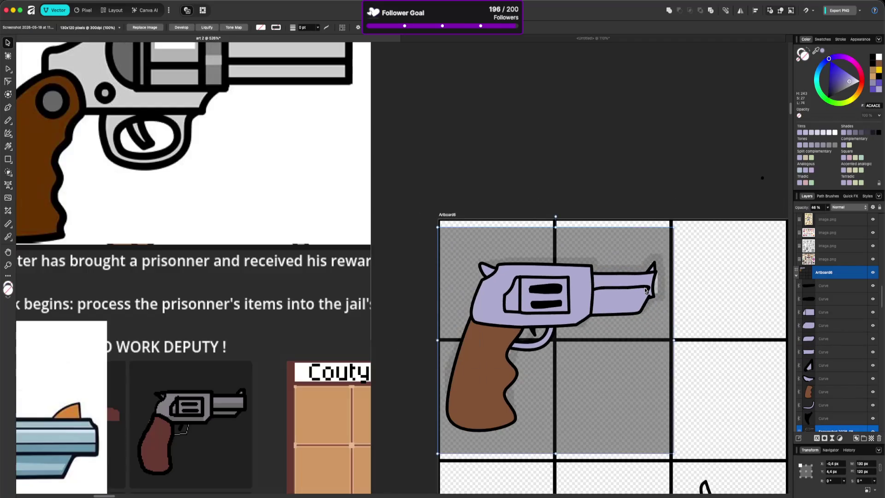
pyautogui.scroll(2, 648, 290)
pyautogui.click(640, 275)
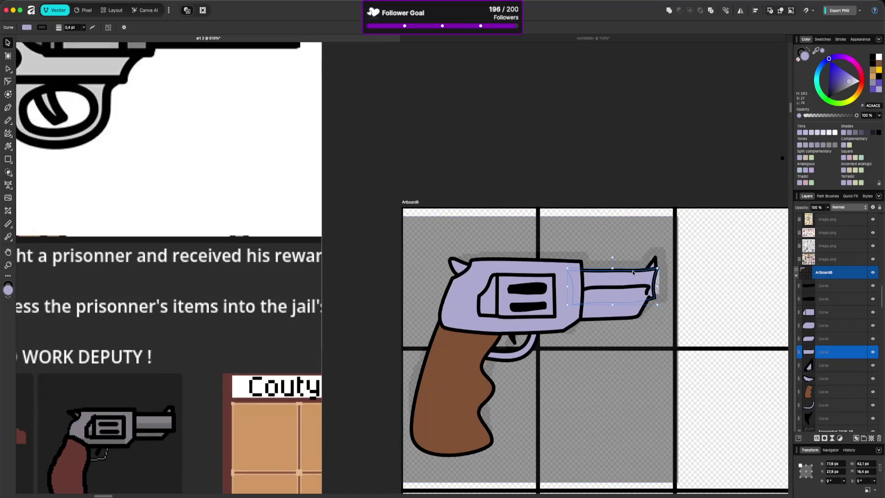
pyautogui.hotkey('ctrl', 'z')
pyautogui.hotkey('ctrl', 'shift', 'z')
pyautogui.scroll(3, 654, 293)
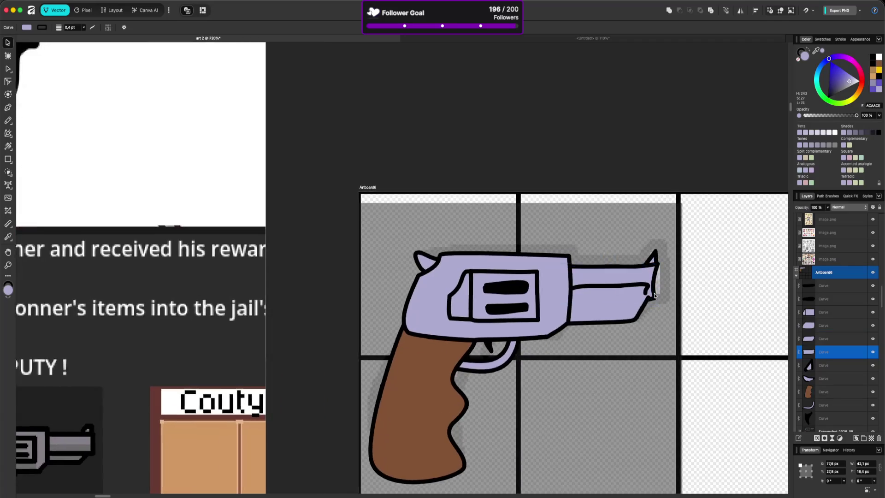
# Step: Bow the barrel's right end slightly outward and straighten its lower edge
pyautogui.press('a')
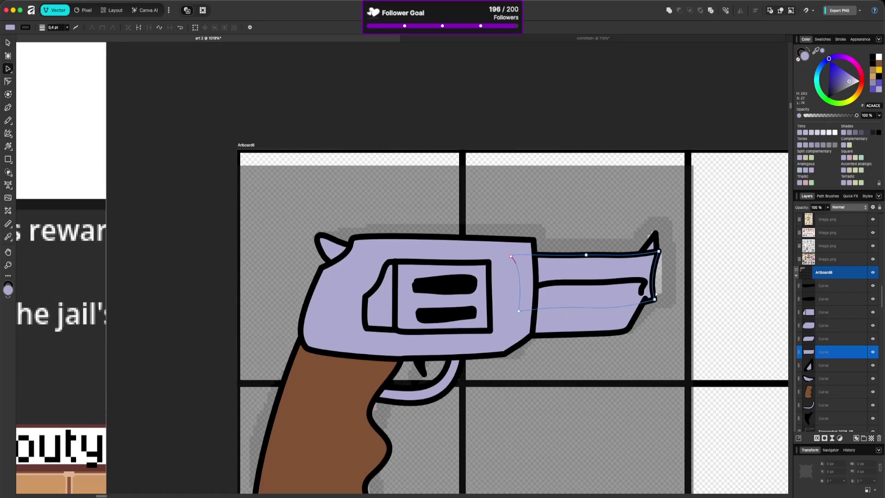
pyautogui.moveTo(653, 291); pyautogui.dragTo(661, 298)
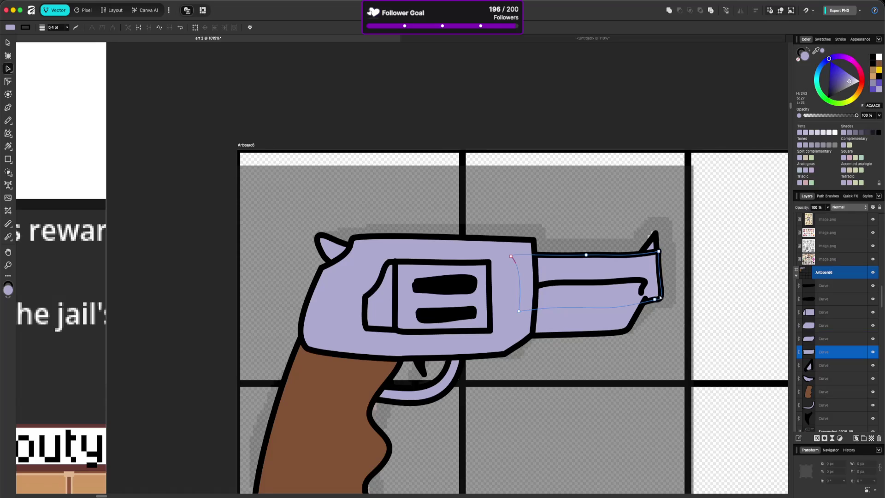
pyautogui.click(655, 300)
pyautogui.moveTo(600, 315); pyautogui.dragTo(512, 304)
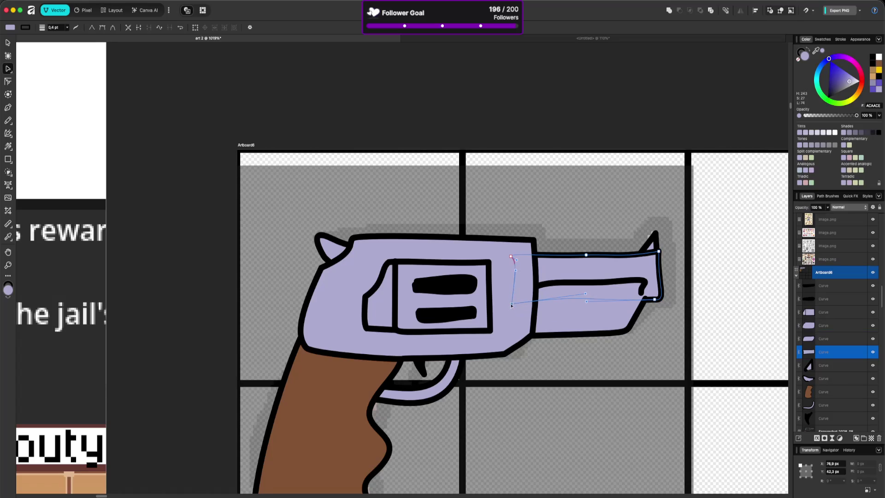
pyautogui.click(660, 266)
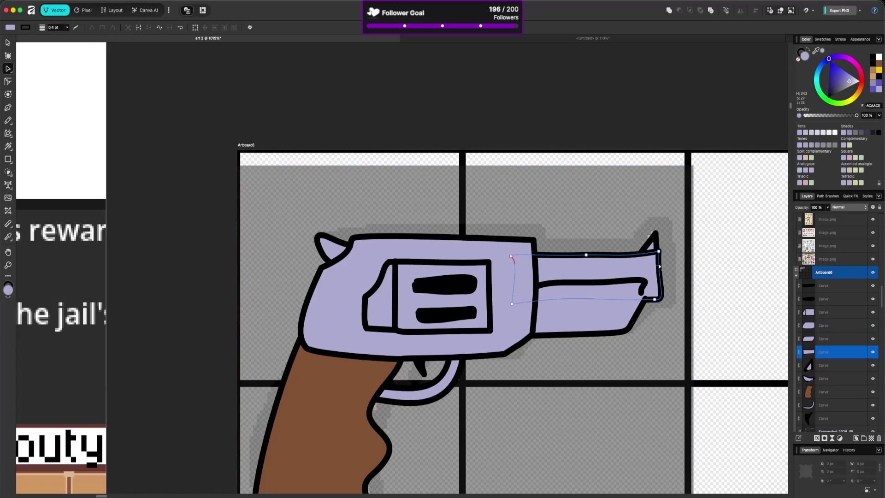
pyautogui.click(660, 260)
pyautogui.moveTo(657, 282); pyautogui.dragTo(665, 256)
pyautogui.click(675, 241)
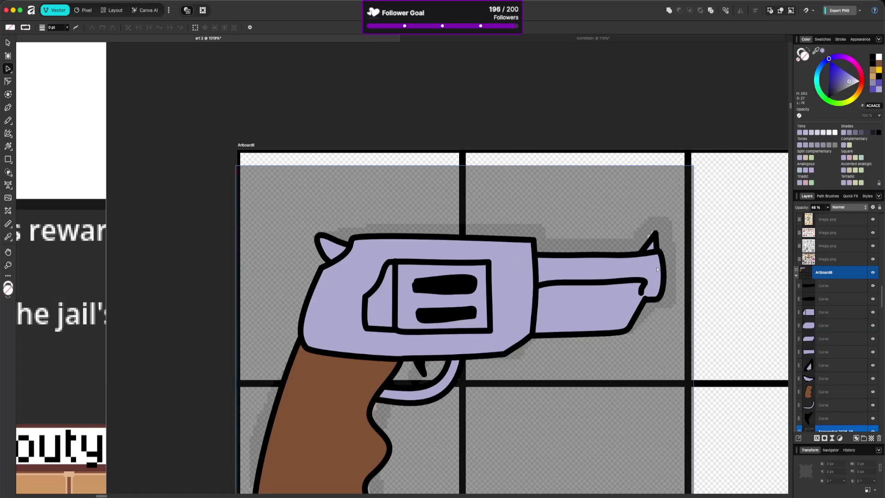
pyautogui.scroll(-5, 657, 269)
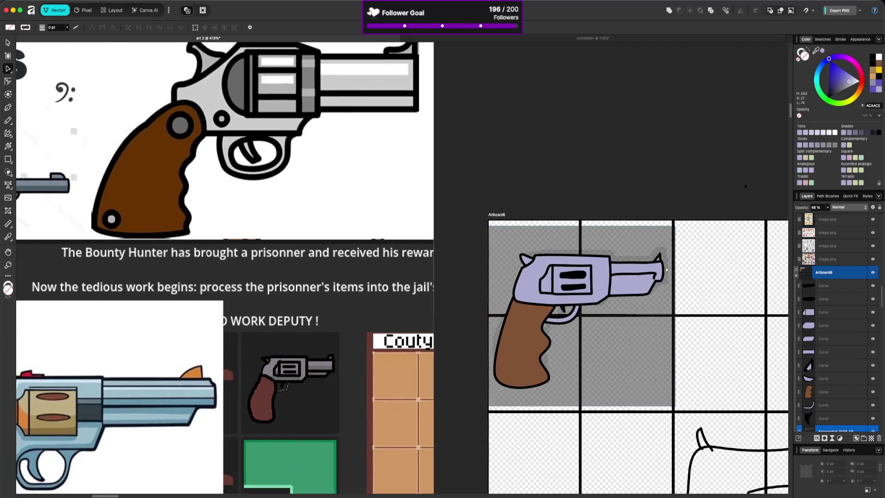
pyautogui.scroll(3, 664, 270)
# Step: Flatten the barrel top by adjusting its top-left and top-right nodes
pyautogui.click(650, 274)
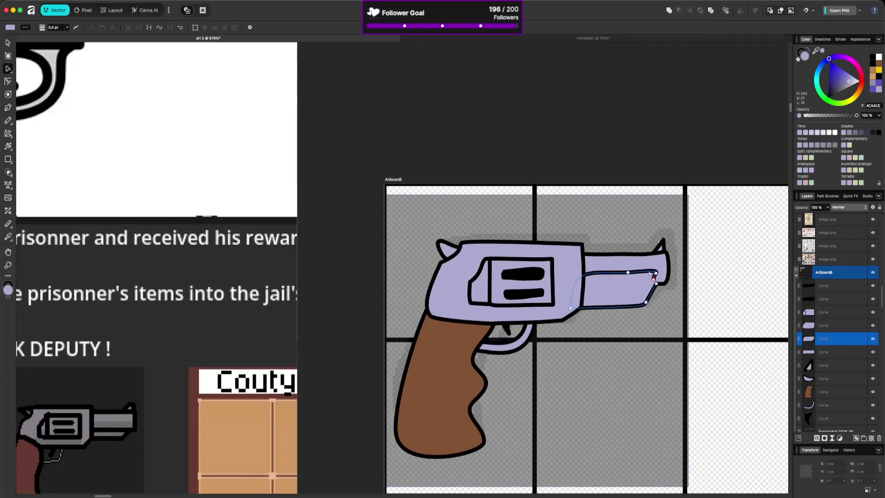
pyautogui.click(655, 280)
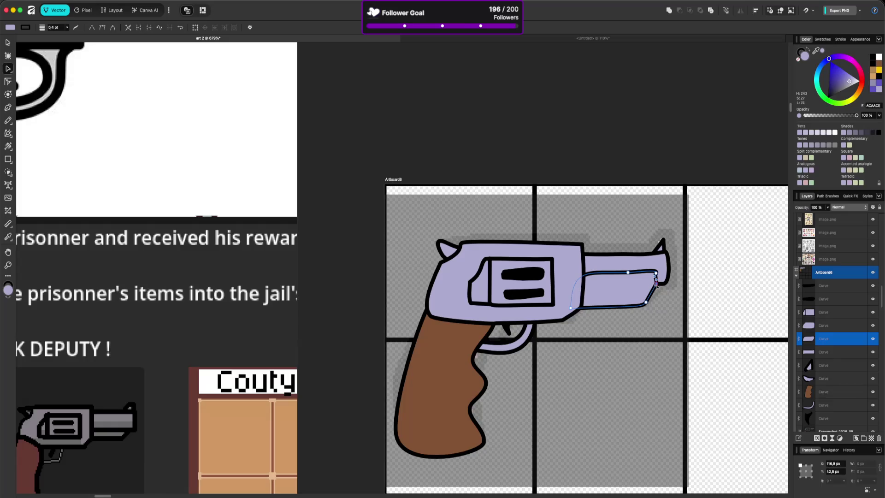
pyautogui.moveTo(656, 284)
pyautogui.mouseDown()
pyautogui.moveTo(670, 280)
pyautogui.moveTo(664, 302)
pyautogui.moveTo(658, 282)
pyautogui.mouseUp()
pyautogui.click(610, 277)
pyautogui.click(577, 277)
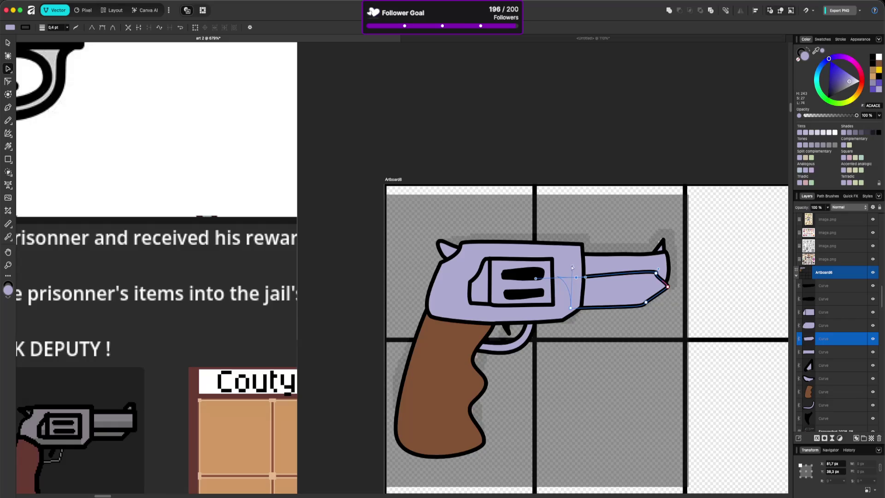
pyautogui.click(570, 308)
pyautogui.moveTo(565, 279)
pyautogui.mouseDown()
pyautogui.moveTo(555, 278)
pyautogui.moveTo(585, 279)
pyautogui.mouseUp()
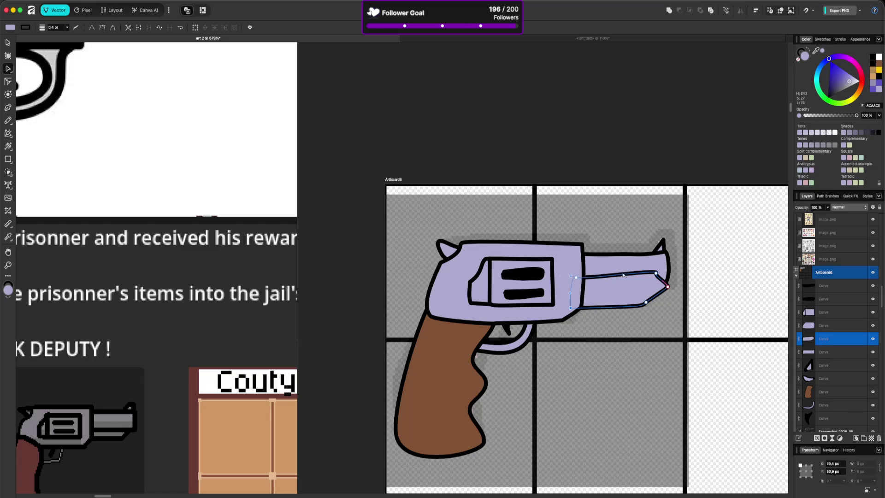
pyautogui.moveTo(655, 273); pyautogui.dragTo(653, 283)
pyautogui.moveTo(577, 279); pyautogui.dragTo(573, 282)
pyautogui.press('Up')
pyautogui.press('Up')
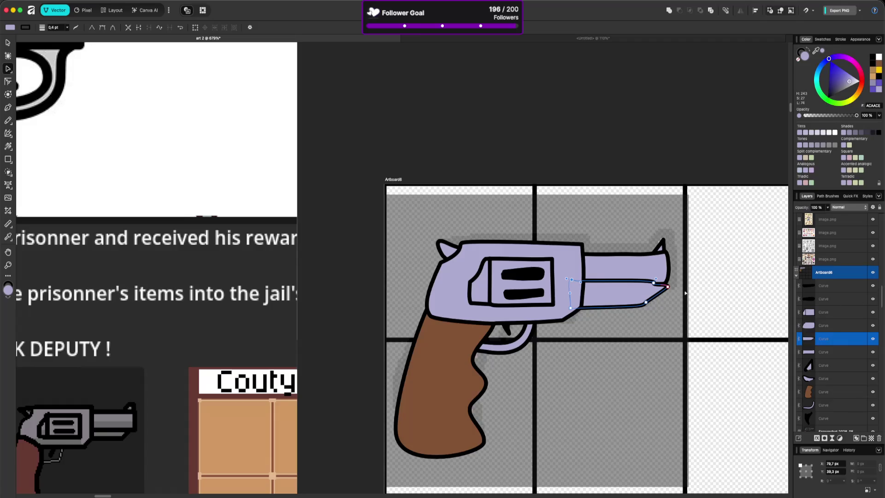
# Step: Delete the lower barrel tip's end node and give the lower segment a slight bend
pyautogui.moveTo(669, 287); pyautogui.dragTo(663, 311)
pyautogui.press('Delete')
pyautogui.click(654, 283)
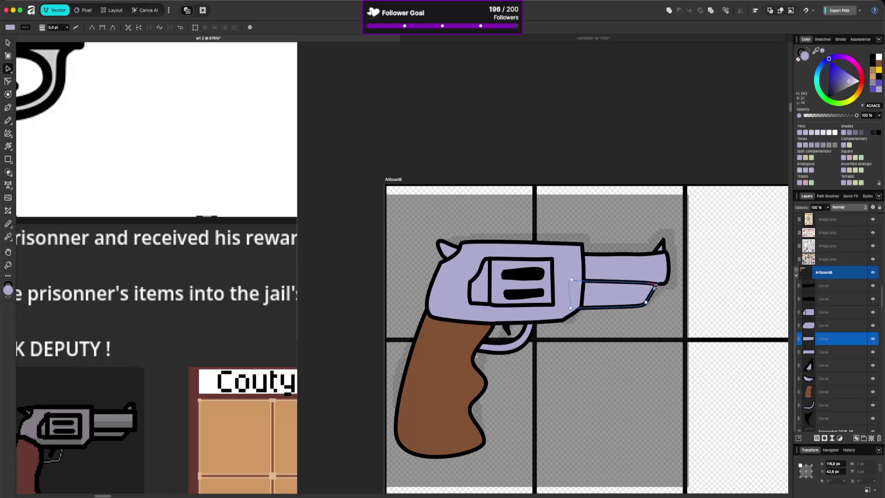
pyautogui.click(571, 281)
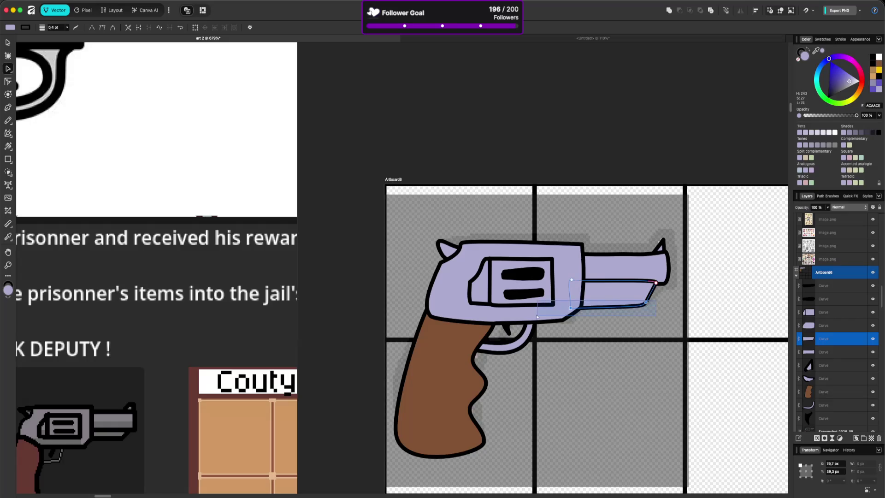
pyautogui.moveTo(599, 305); pyautogui.dragTo(571, 302)
pyautogui.click(631, 317)
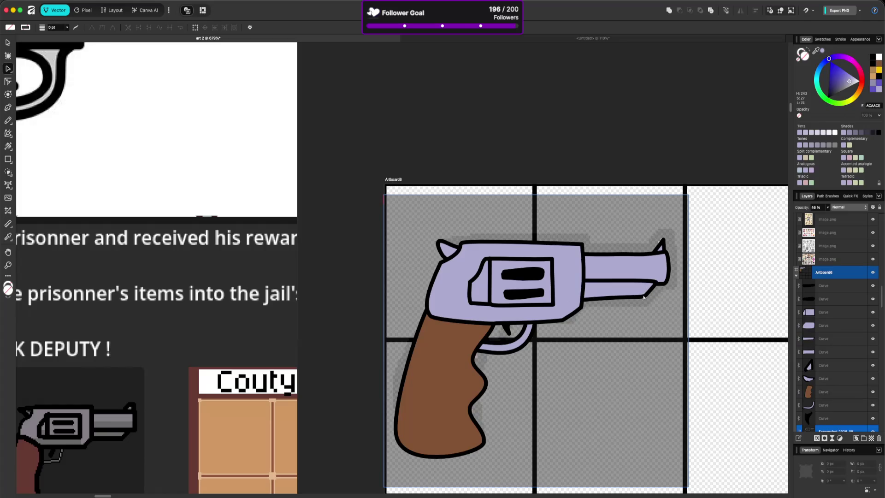
pyautogui.scroll(-5, 642, 297)
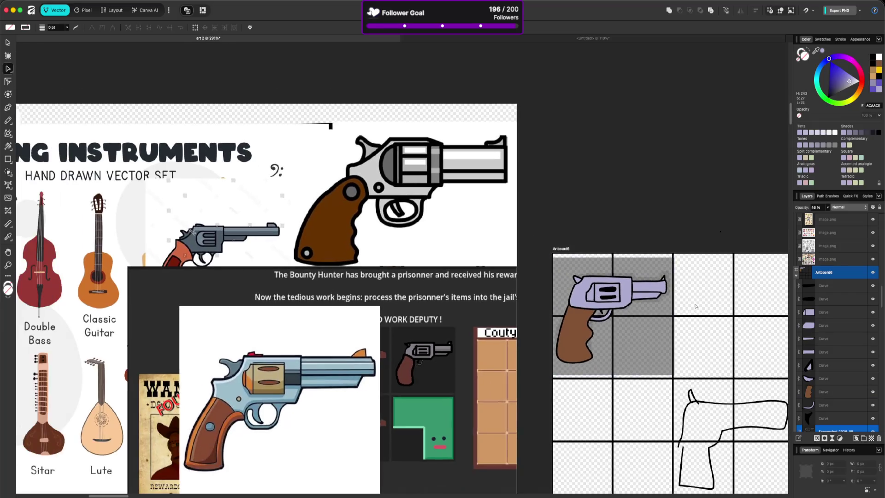
# Step: Square off the upper cylinder slot's right end and nudge its left end slightly left
pyautogui.scroll(5, 601, 291)
pyautogui.click(602, 288)
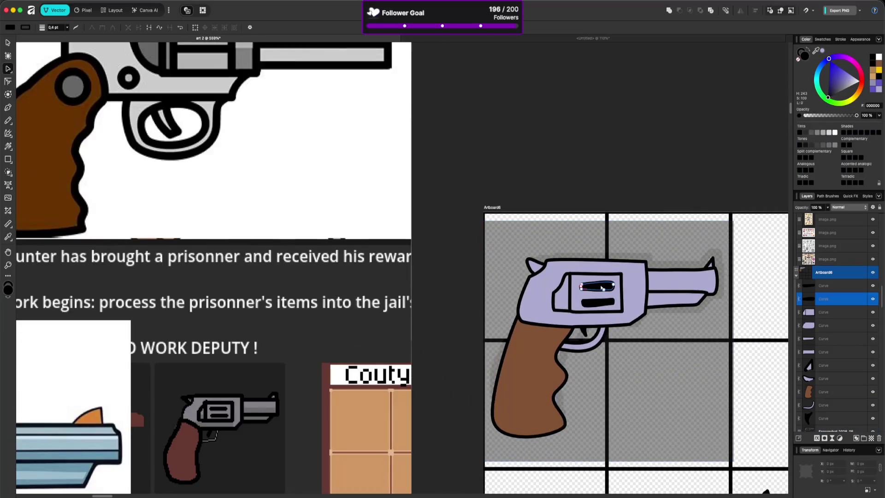
pyautogui.scroll(3, 601, 288)
pyautogui.moveTo(607, 283); pyautogui.dragTo(619, 289)
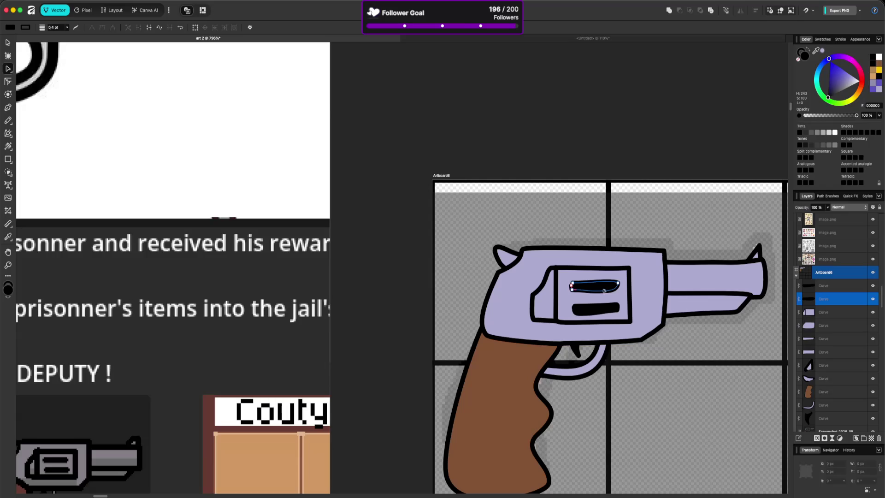
pyautogui.click(604, 289)
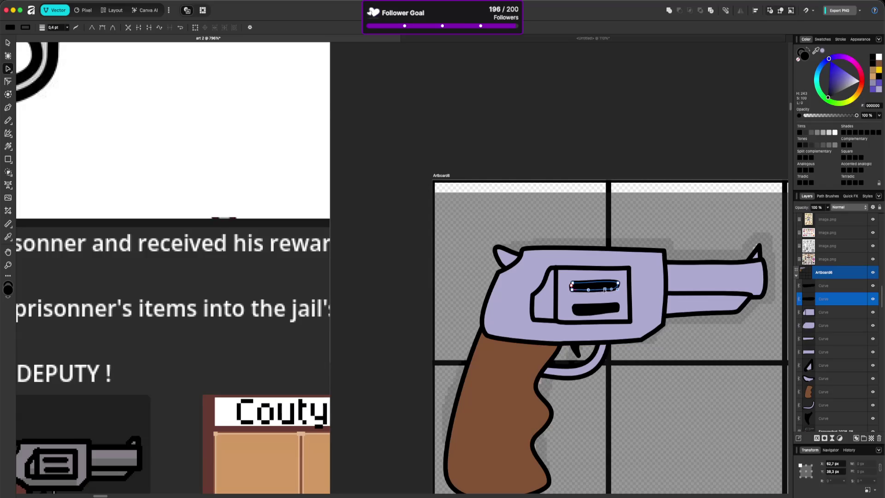
pyautogui.click(604, 308)
pyautogui.click(598, 285)
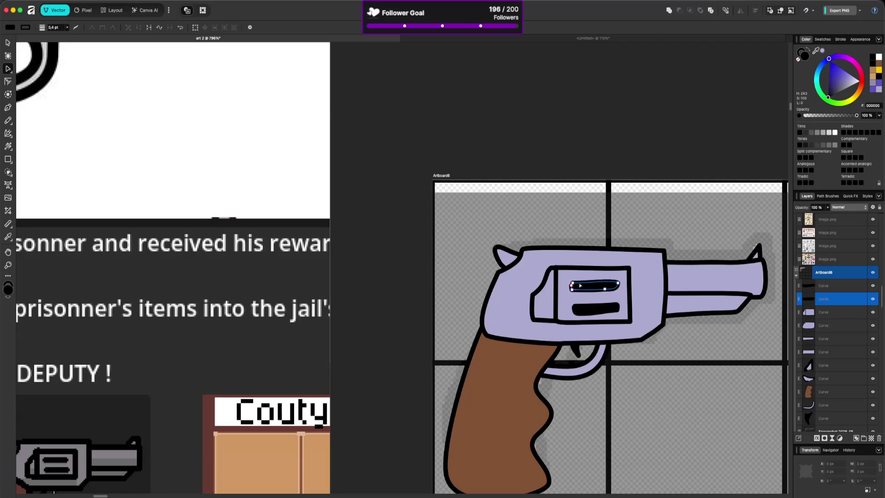
pyautogui.click(572, 286)
pyautogui.moveTo(572, 286); pyautogui.dragTo(572, 285)
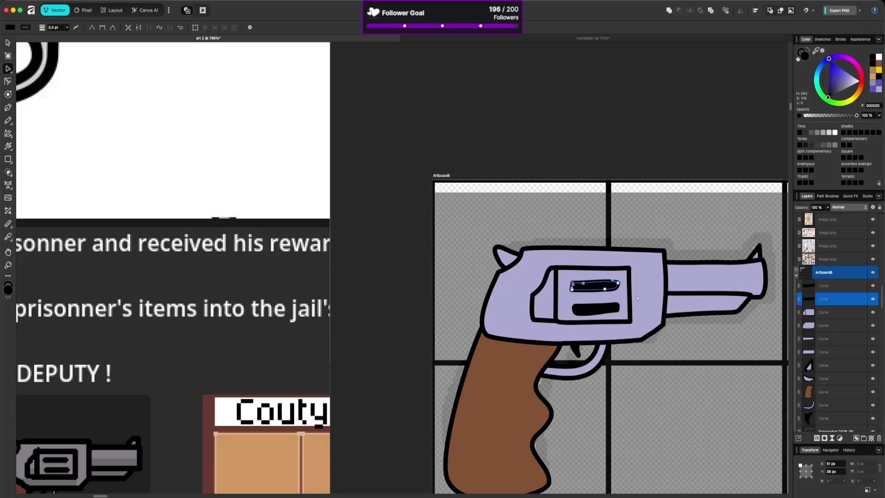
pyautogui.click(617, 288)
# Step: Widen the lower slot to about 17 px to match the upper one
pyautogui.click(620, 309)
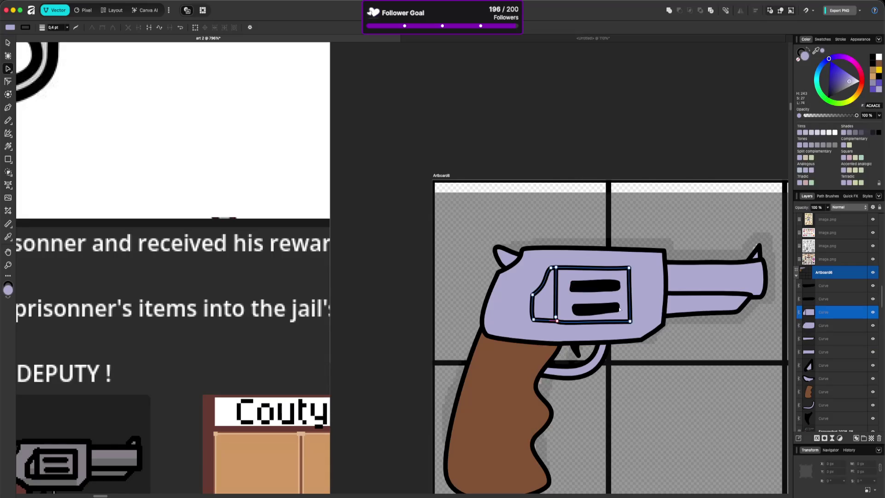
pyautogui.click(605, 309)
pyautogui.click(574, 307)
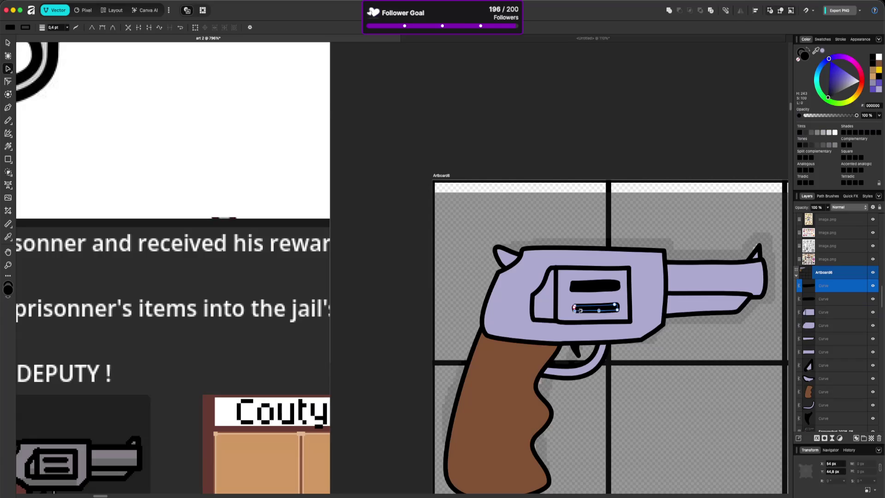
pyautogui.click(601, 322)
pyautogui.click(593, 308)
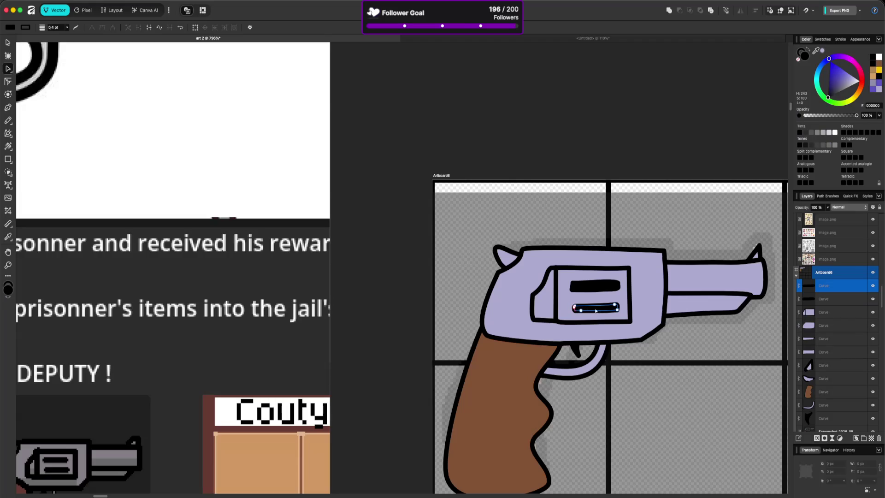
pyautogui.moveTo(576, 308); pyautogui.dragTo(618, 313)
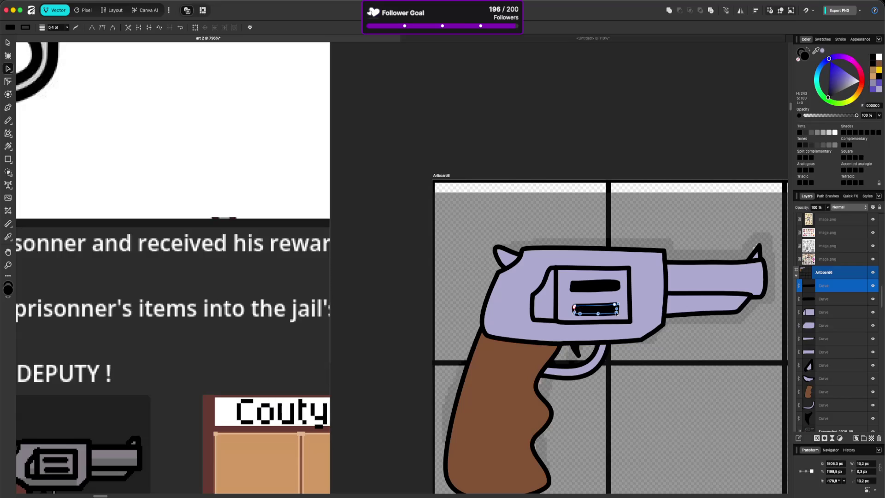
pyautogui.click(617, 312)
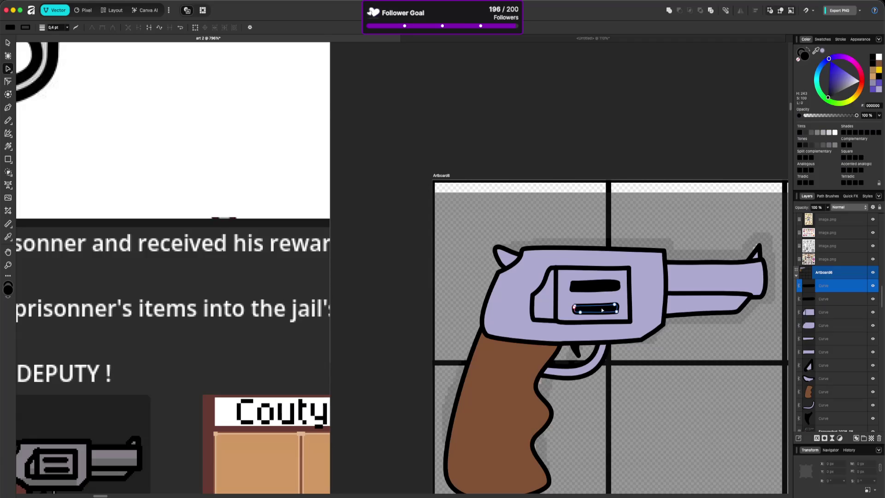
pyautogui.press('v')
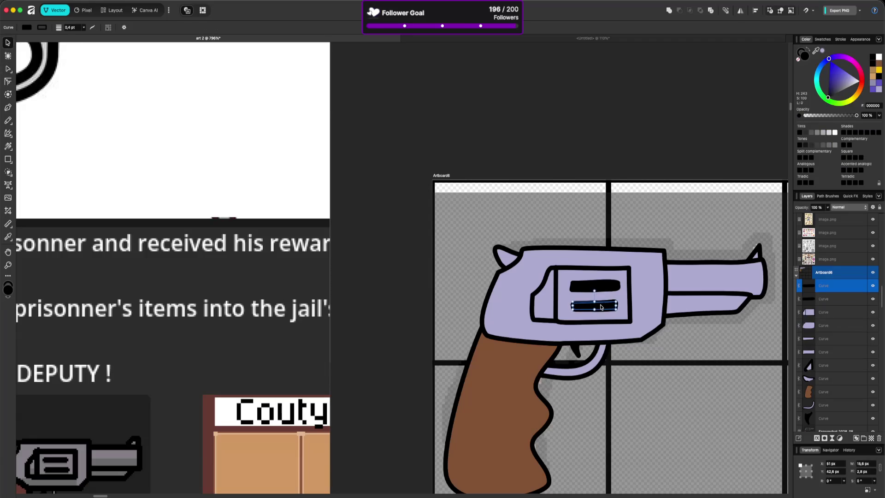
pyautogui.moveTo(617, 306); pyautogui.dragTo(571, 306)
pyautogui.click(602, 231)
pyautogui.scroll(-5, 657, 297)
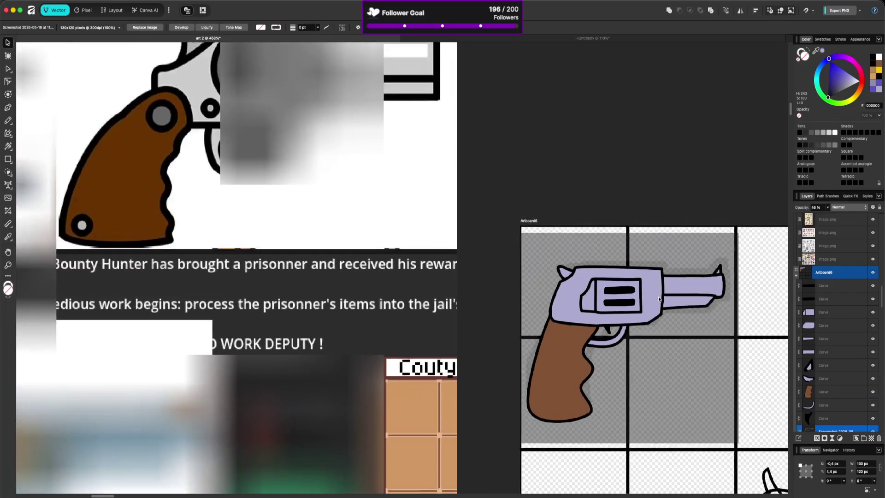
pyautogui.scroll(-4, 659, 299)
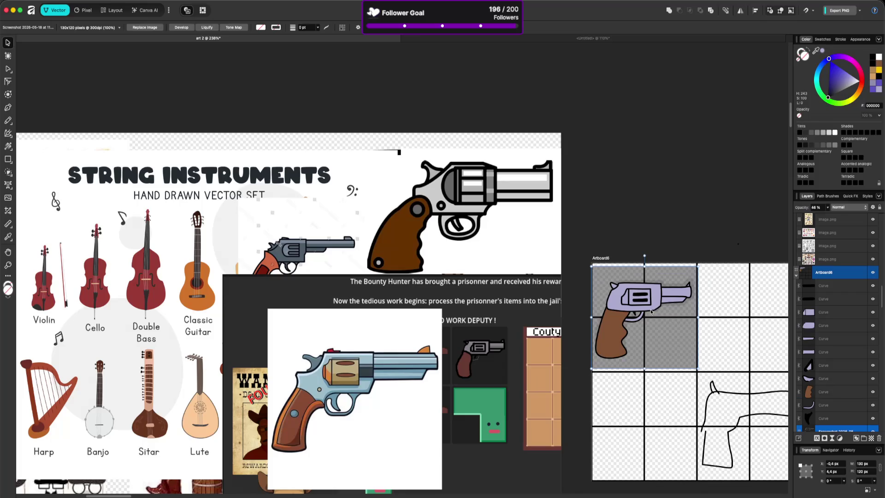
pyautogui.scroll(4, 659, 311)
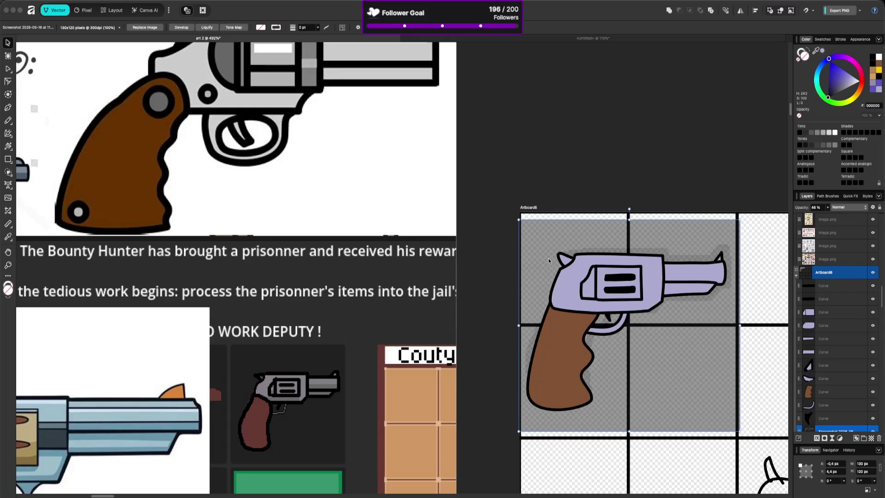
pyautogui.scroll(-2, 598, 243)
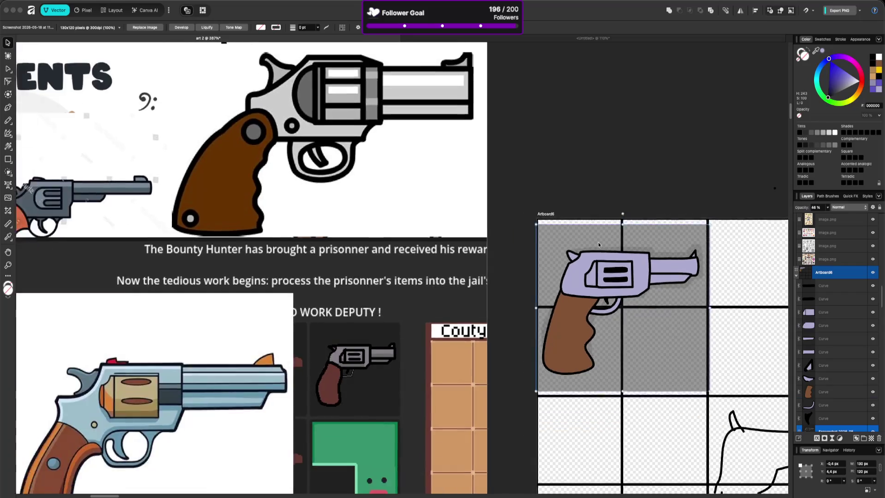
# Step: Deselect all, save the art 2 document, and switch to the gun clipart image search
pyautogui.scroll(-4, 598, 244)
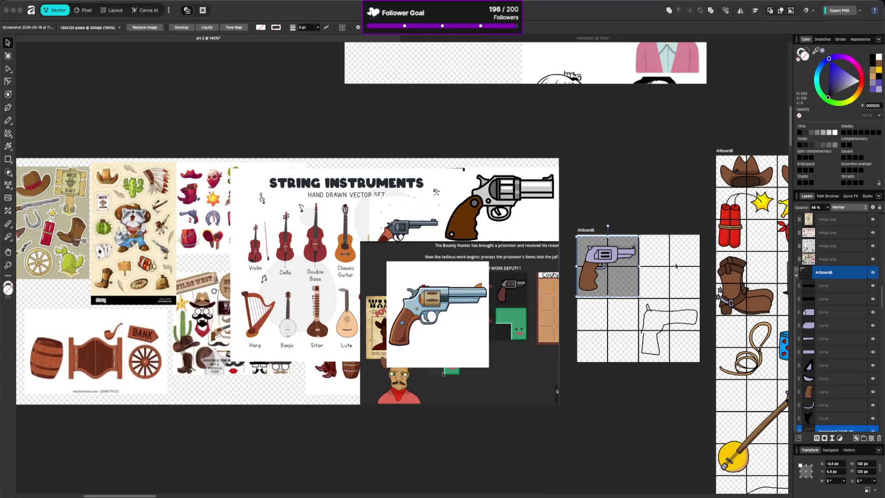
pyautogui.click(675, 266)
pyautogui.hscroll(5, 645, 219)
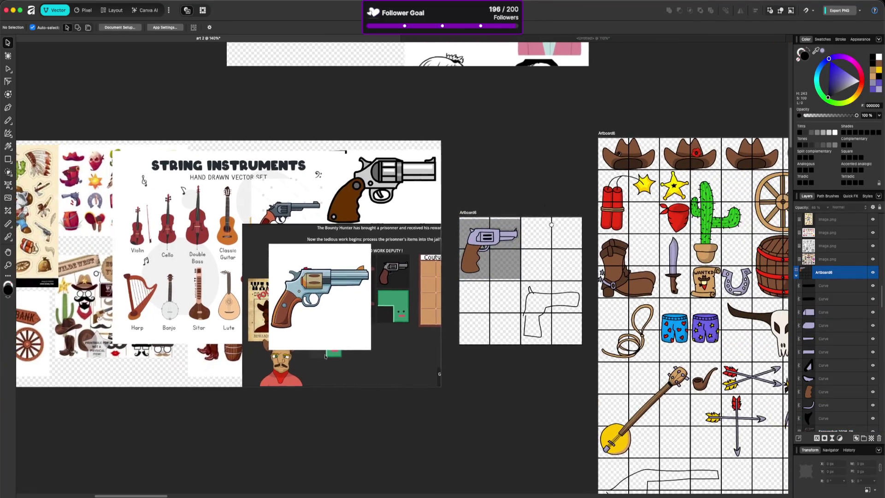
pyautogui.scroll(-4, 585, 239)
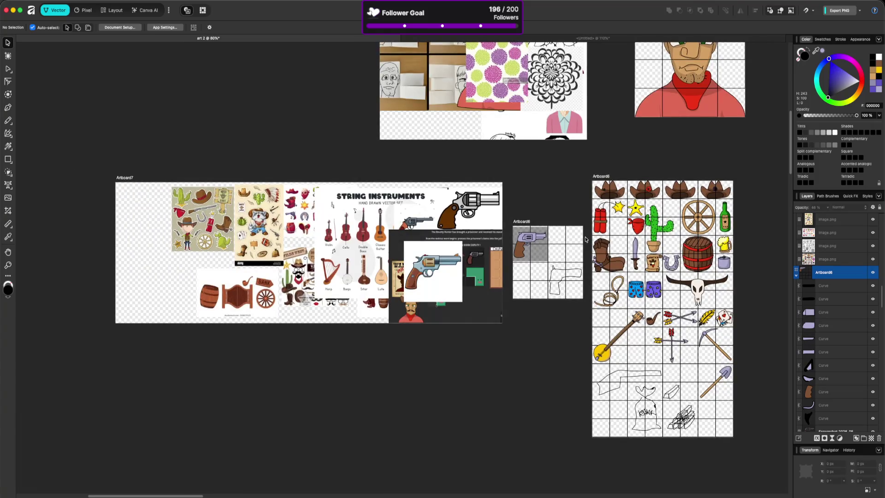
pyautogui.scroll(1, 586, 239)
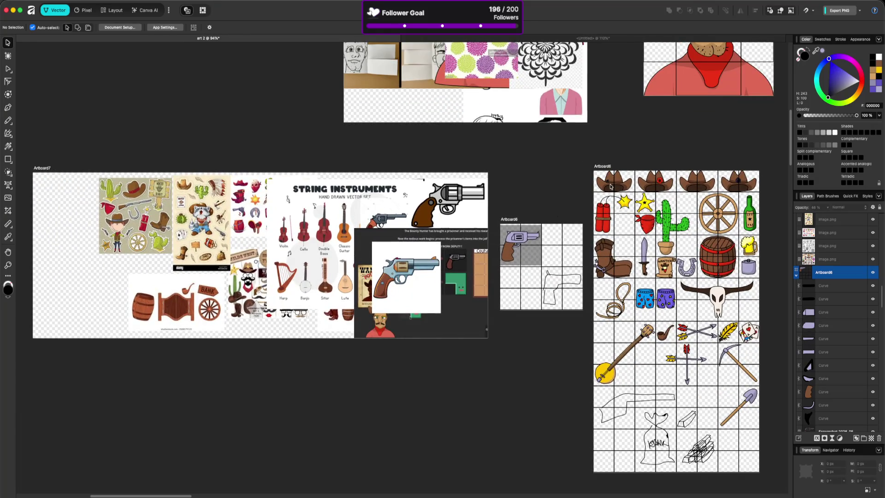
pyautogui.scroll(-1, 185, 81)
pyautogui.press('super+s')
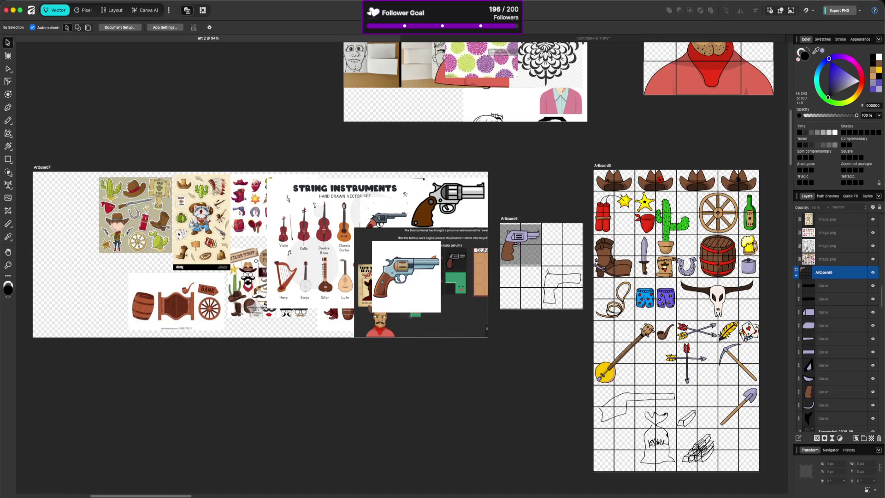
pyautogui.press('super+Tab')
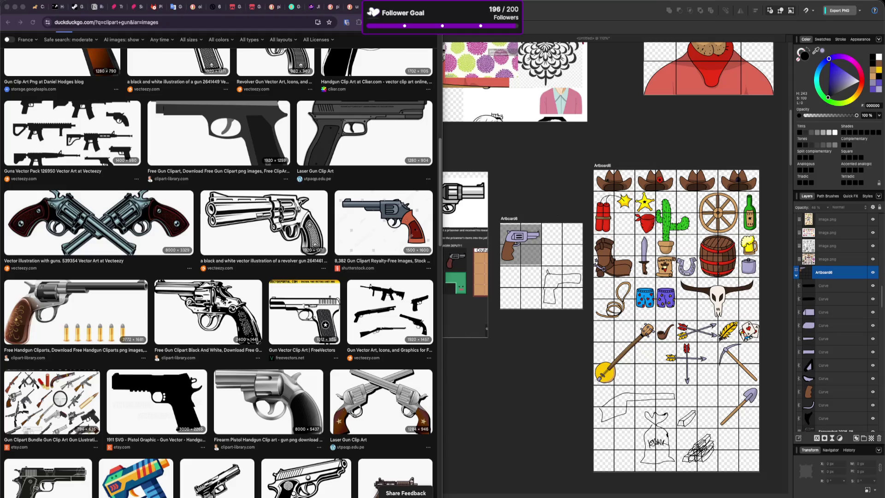
# Step: Leave the DuckDuckGo gun clipart results and return to the Affinity art 2 canvas
pyautogui.press('super+Tab')
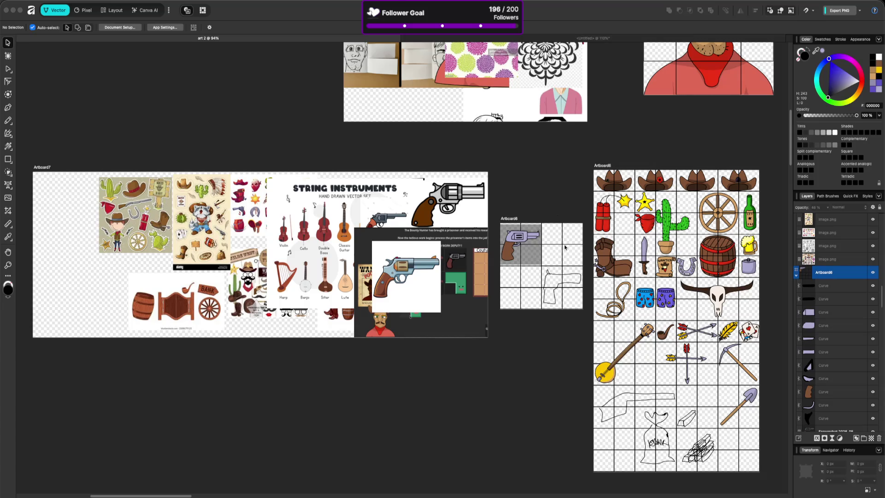
pyautogui.scroll(5, 521, 257)
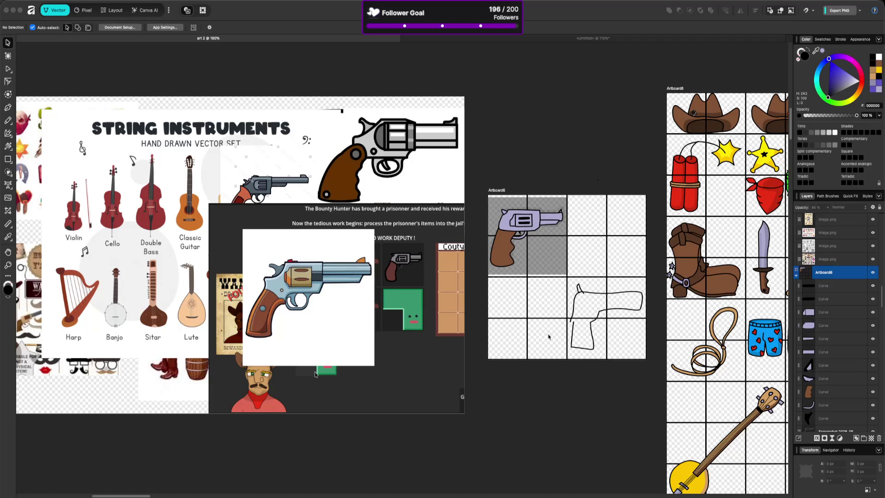
pyautogui.click(513, 227)
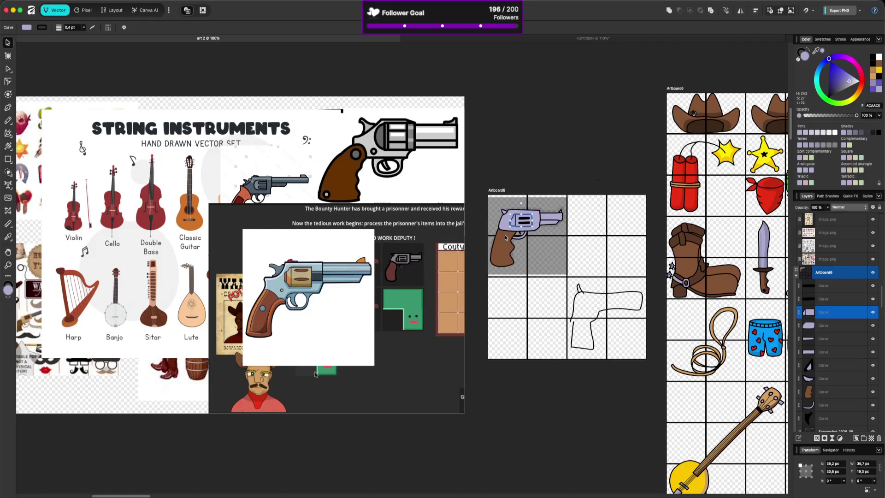
# Step: Select the revolver's brown grip, then alternate between the gun clipart results and the art 2 drawing
pyautogui.click(505, 254)
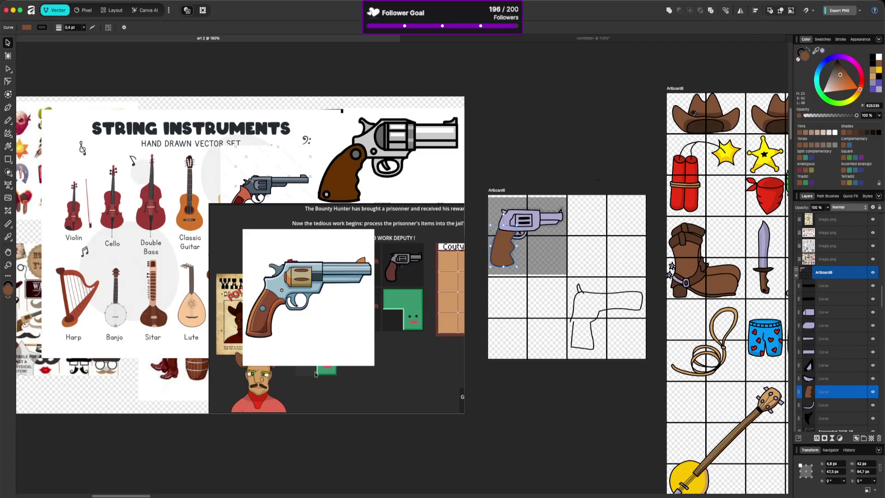
pyautogui.press('super+Tab')
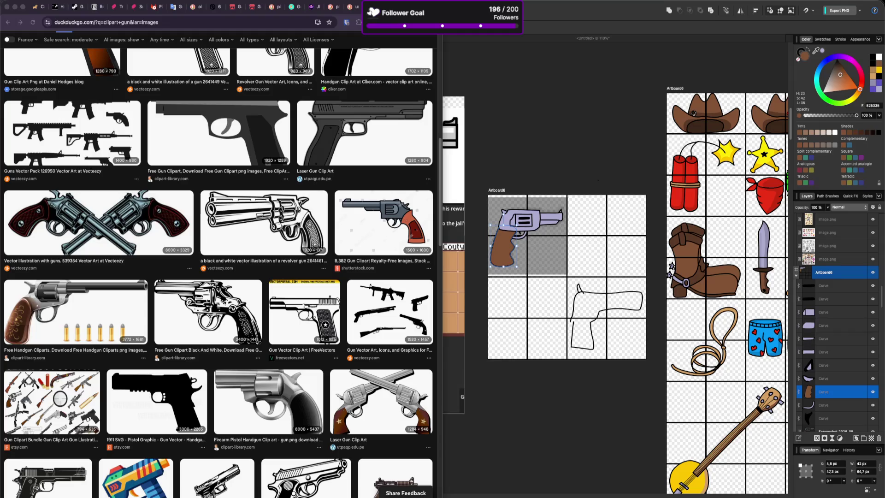
pyautogui.press('super+Tab')
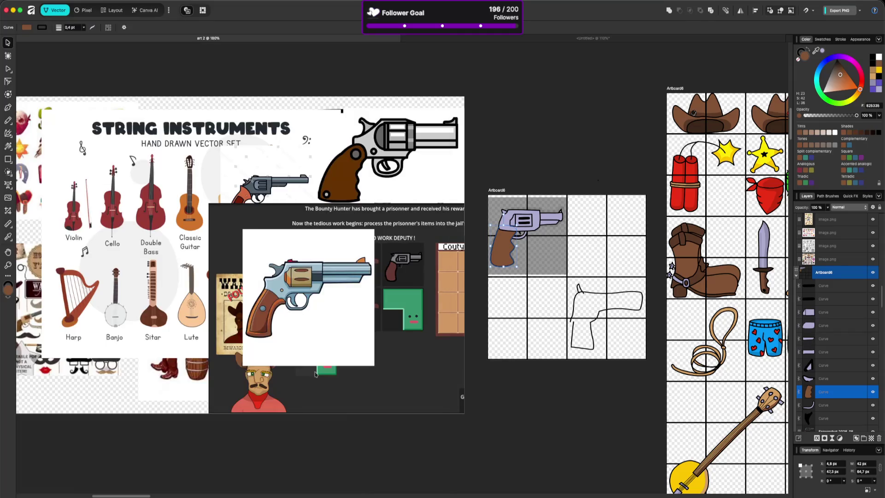
pyautogui.press('super+Tab')
pyautogui.press('super+Tab')
pyautogui.press('super+Tab')
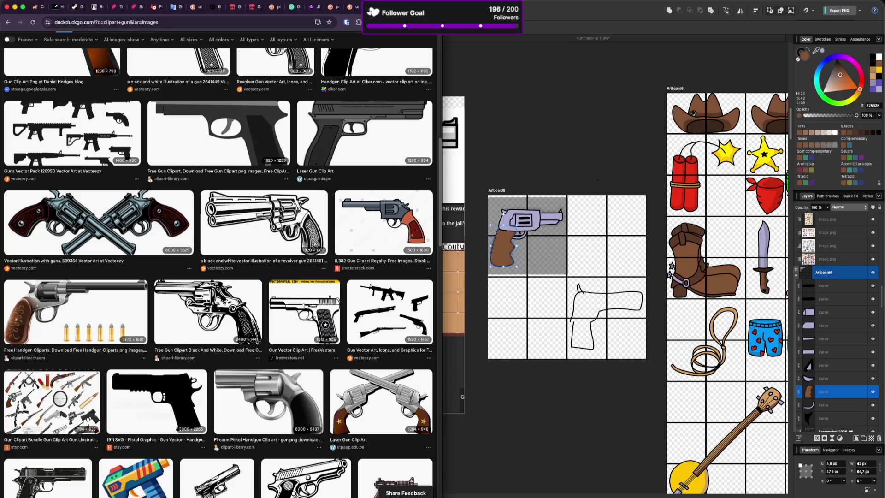
pyautogui.press('super+Tab')
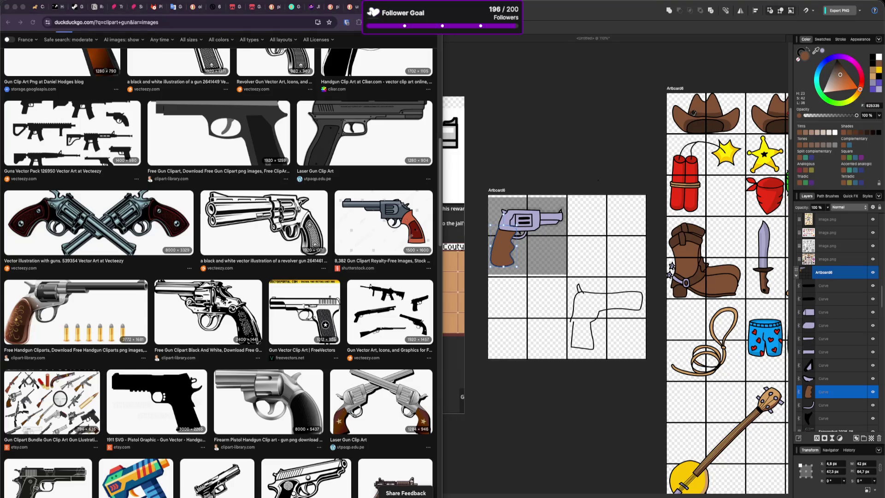